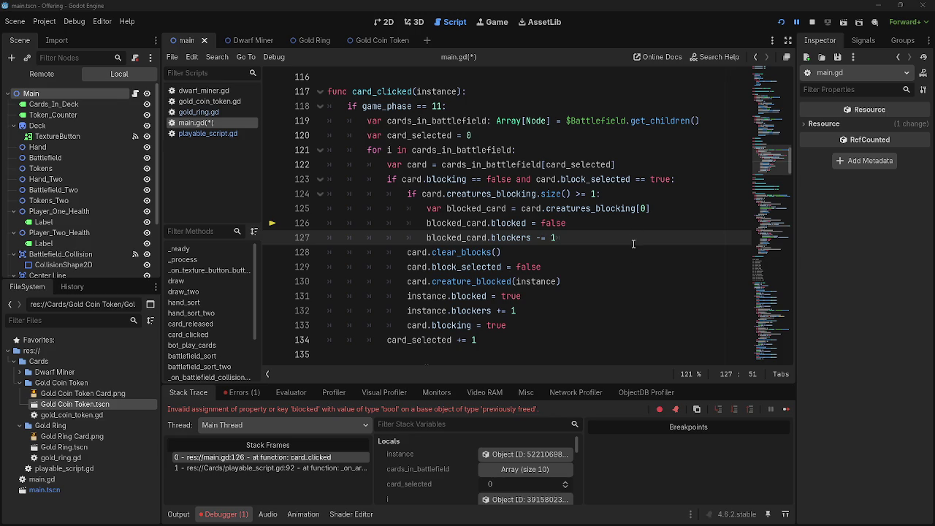
- Insert is_instance_valid(instance) on a new line 125 after the size check in card_clicked
click(681, 208)
click(679, 192)
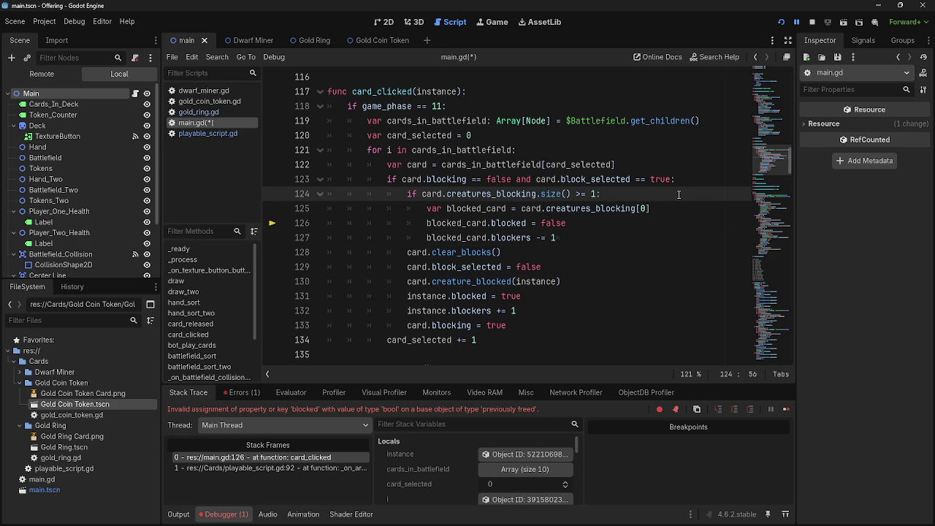
key(Return)
text(i)
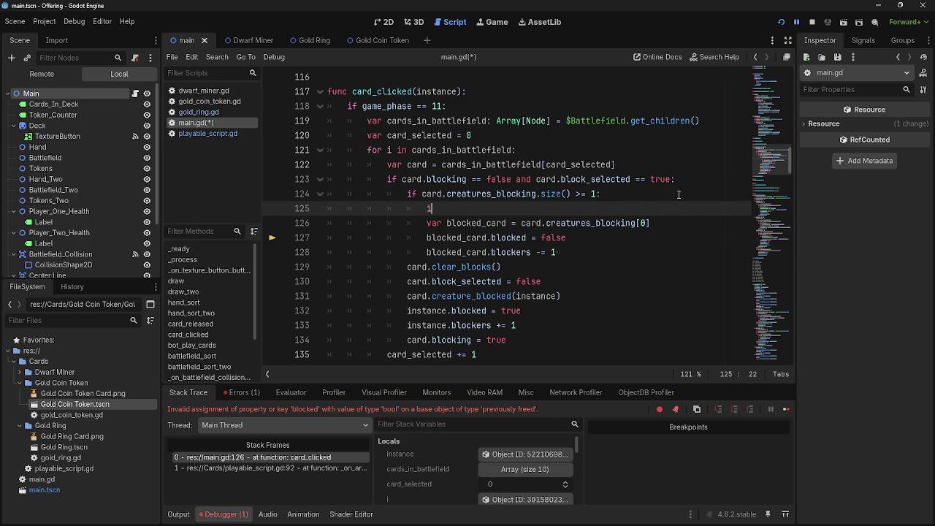
text(s_is)
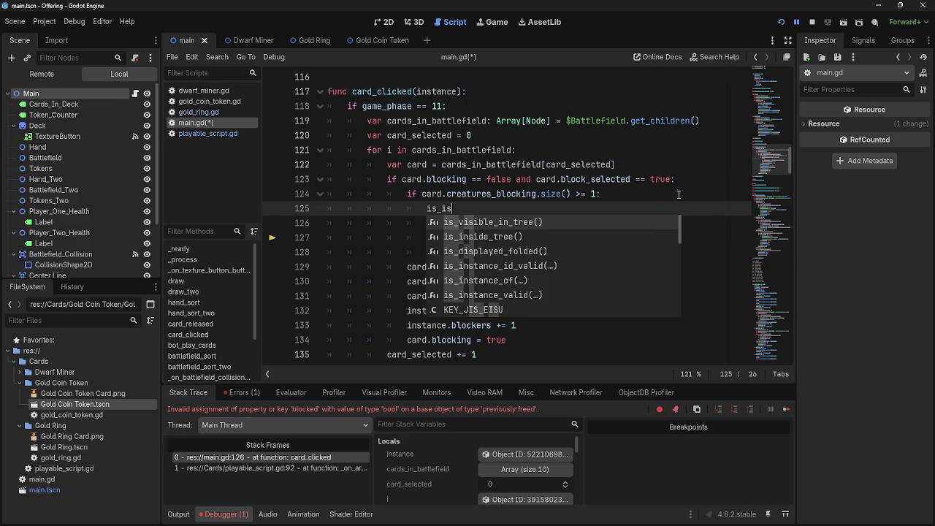
key(BackSpace)
text(nsta)
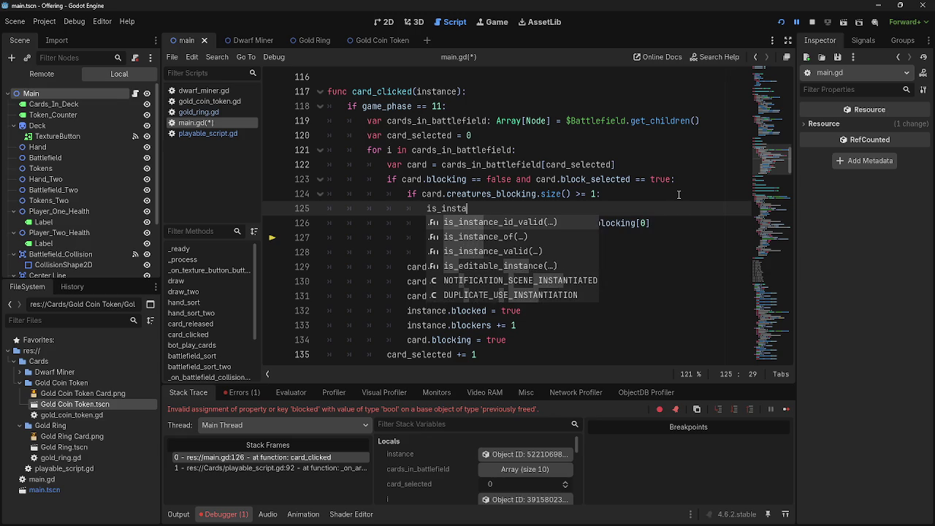
text(nce)
key(Down)
key(Down)
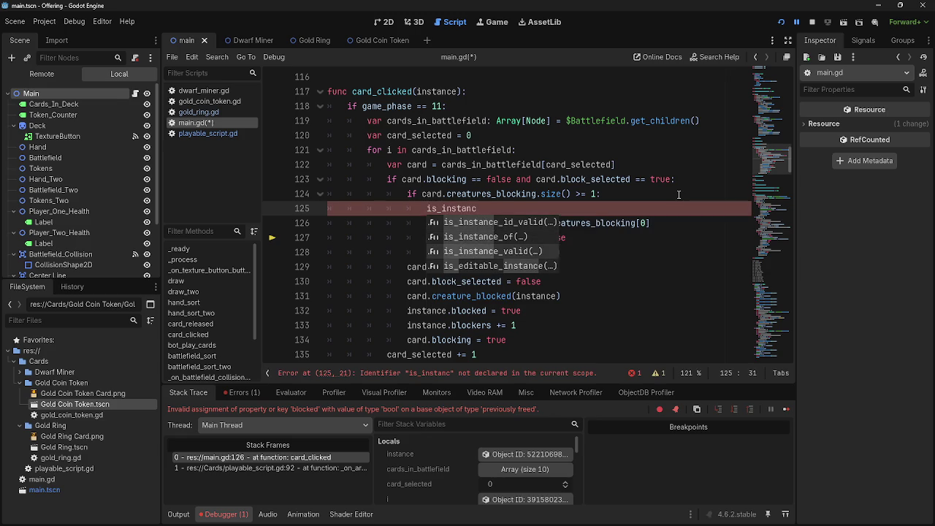
key(Return)
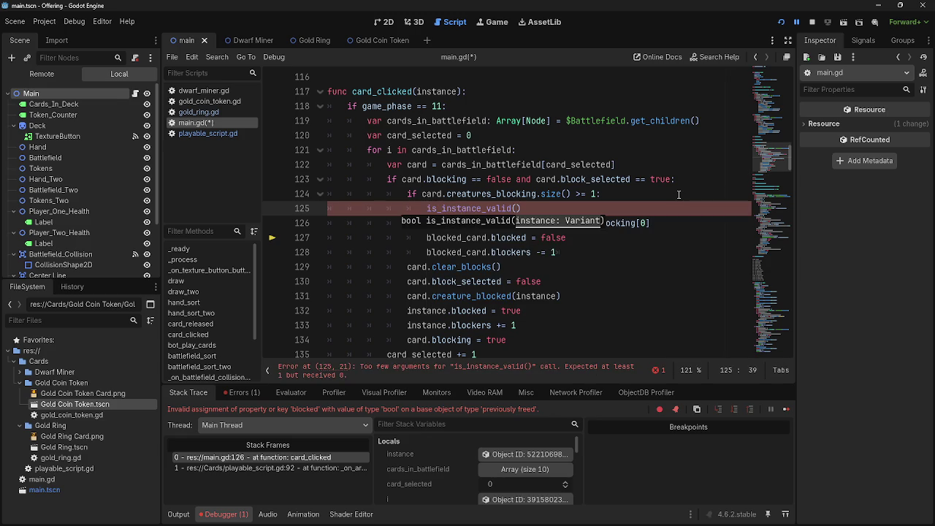
text(instance)
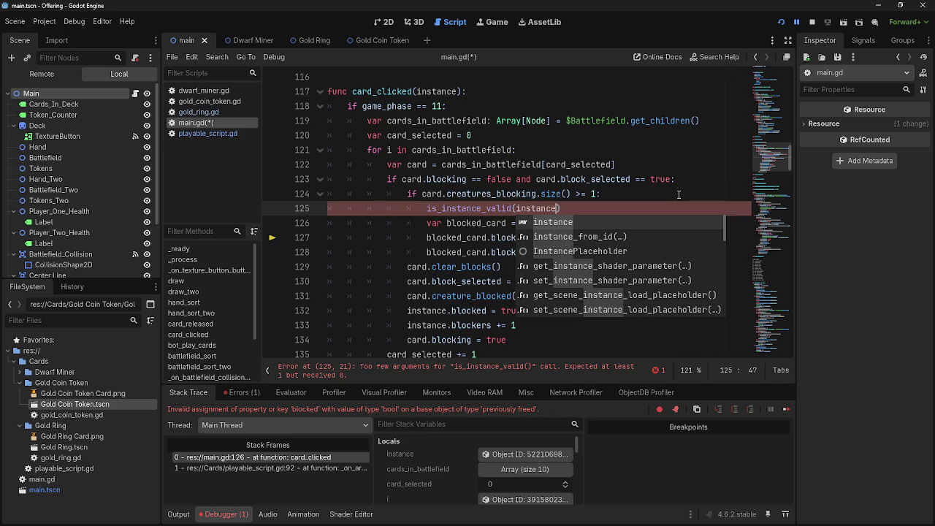
- Dismiss suggestions and highlight the new is_instance_valid(instance) line to check it
key(Escape)
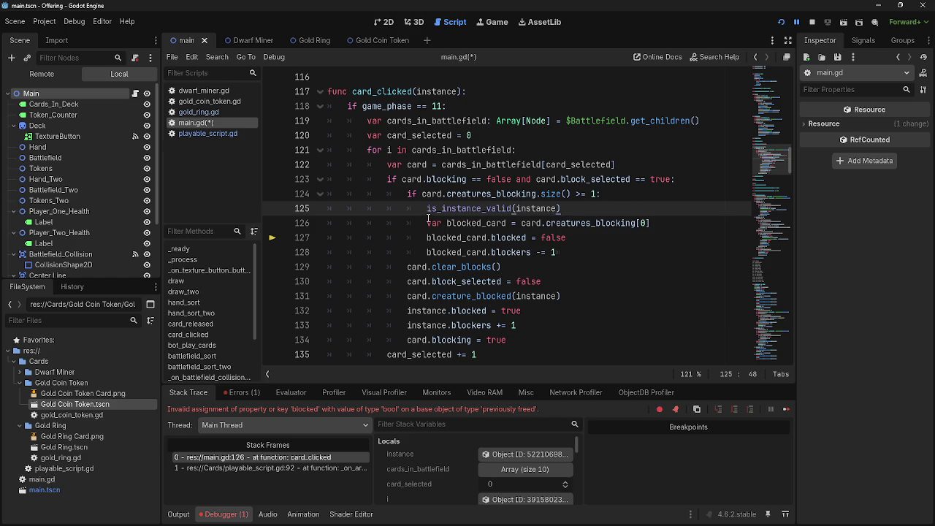
click(427, 223)
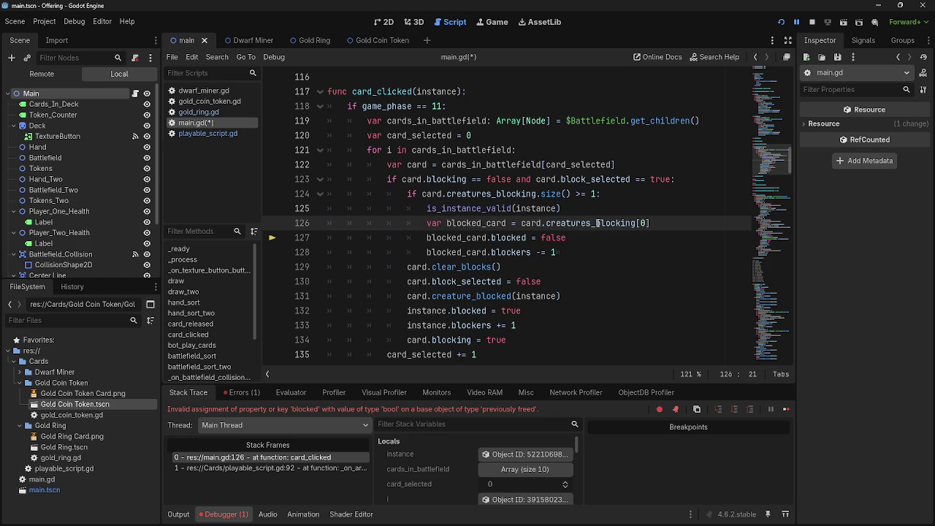
key(Up)
key(shift+End)
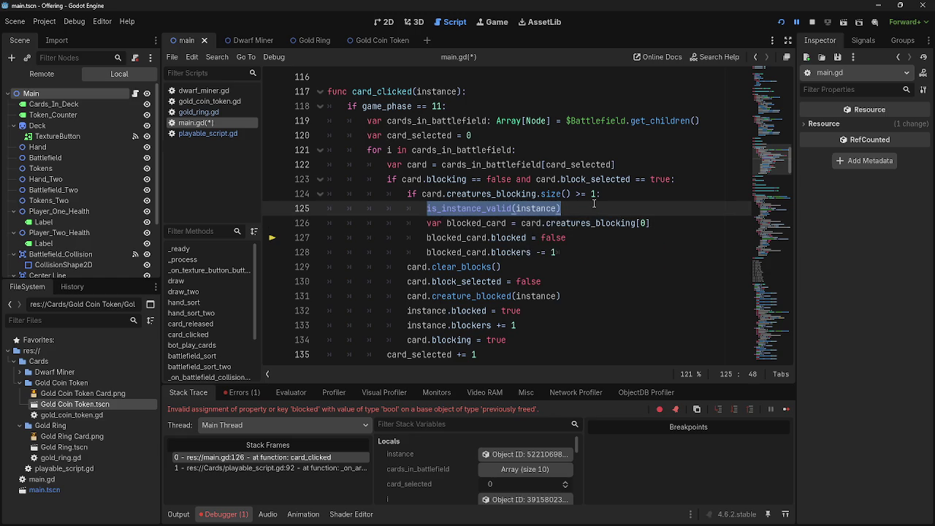
click(594, 204)
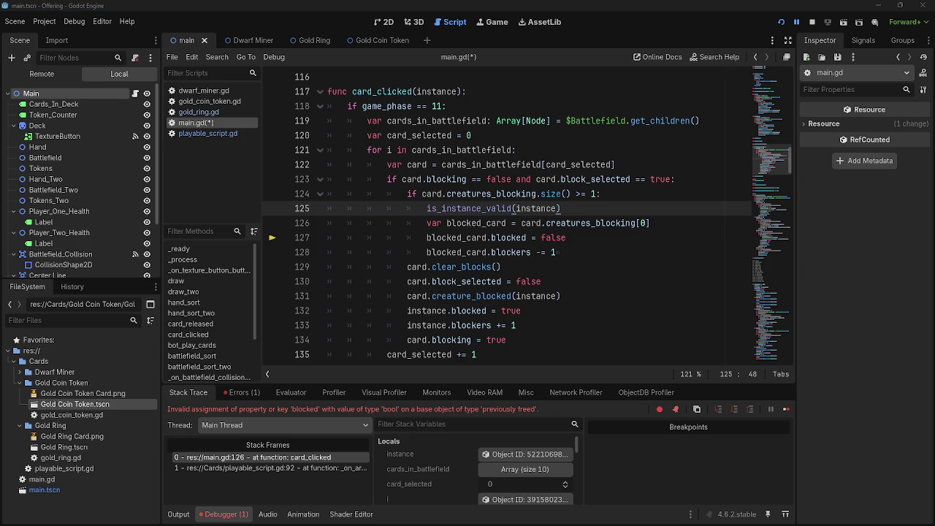
- Change line 125 into 'if is_instance_valid(instance):'
key(alt+Tab)
key(alt+Tab)
click(427, 209)
text(if)
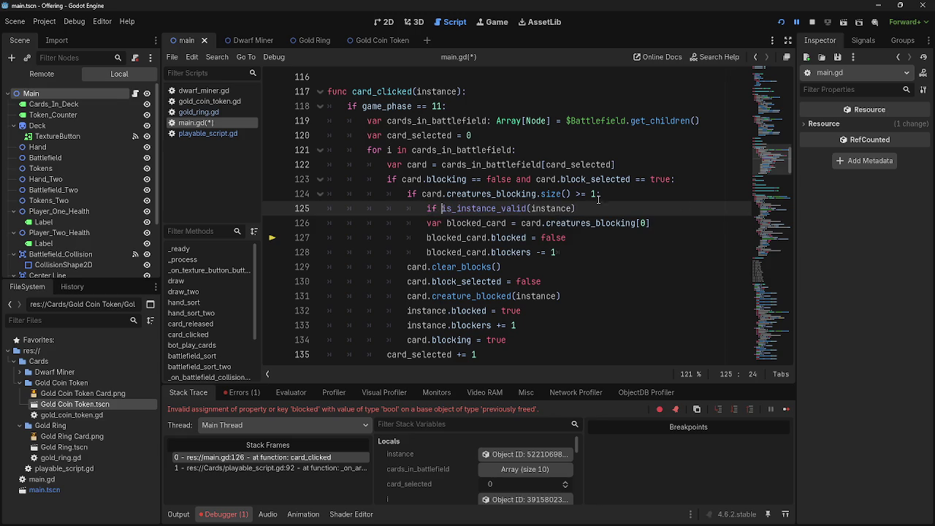
click(609, 206)
text(:)
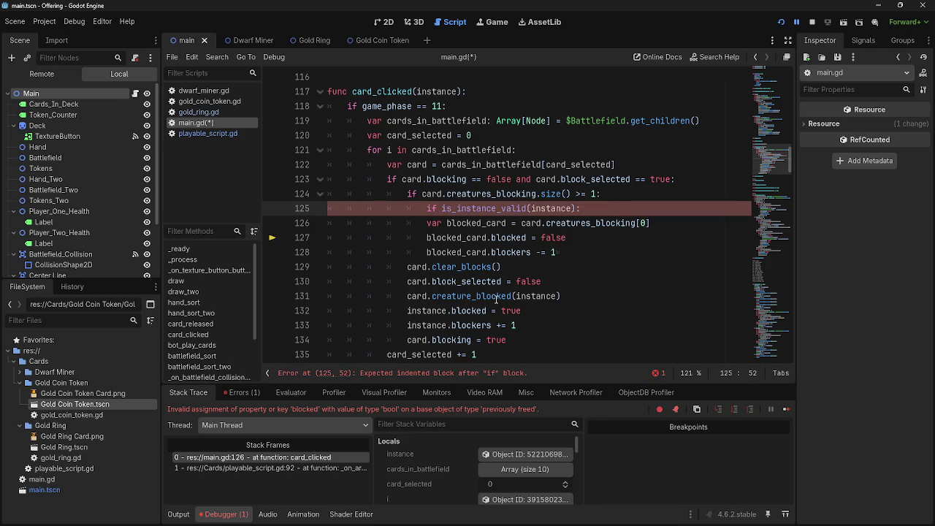
- Indent lines 126–128 under the new if, then save and run the game with F5
click(420, 223)
key(Tab)
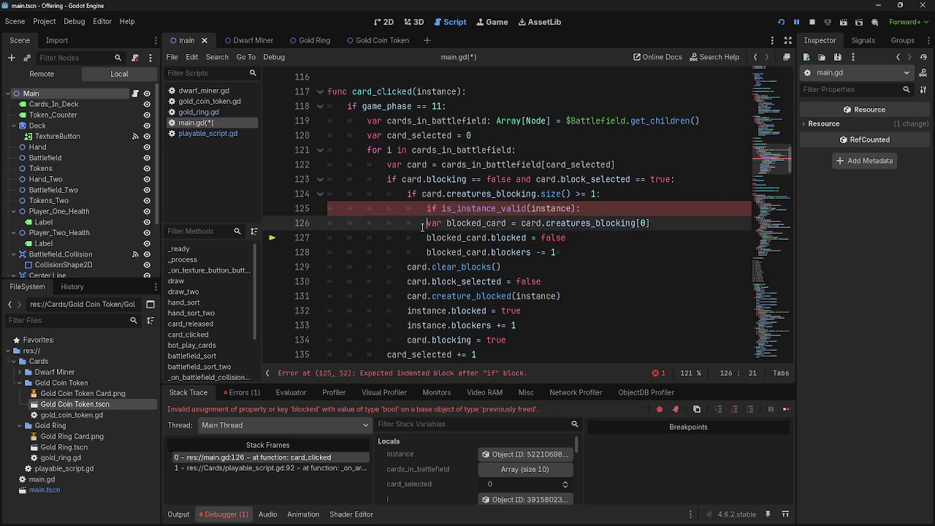
click(423, 237)
key(Tab)
click(427, 252)
key(Tab)
click(612, 249)
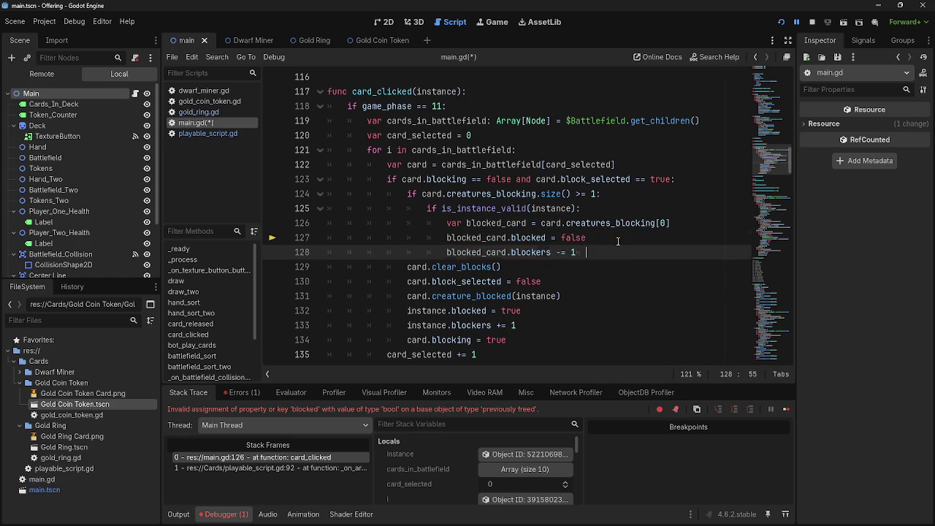
key(F5)
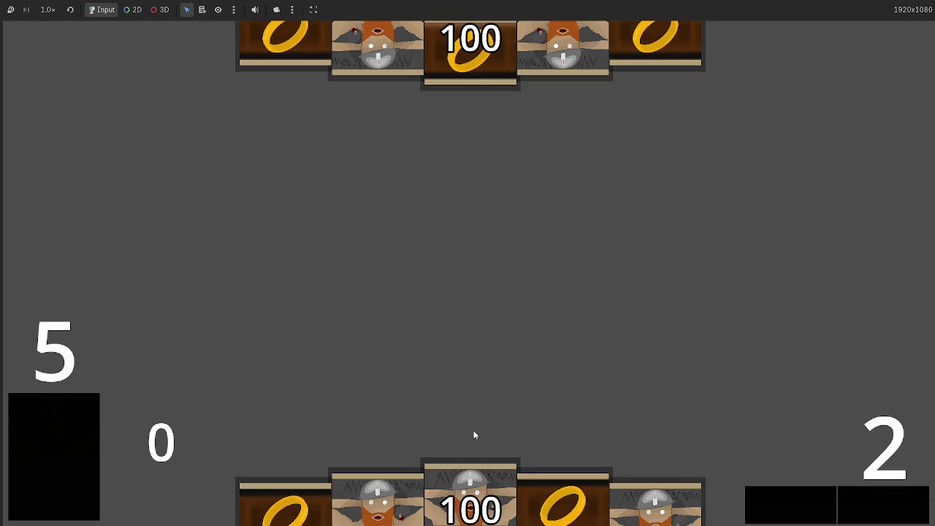
- Play two dwarf cards onto the table and pass through combat until the opponent drops to 98
drag(474, 471, 472, 264)
mouse_move(551, 502)
mouse_down()
mouse_move(511, 292)
mouse_move(576, 286)
mouse_up()
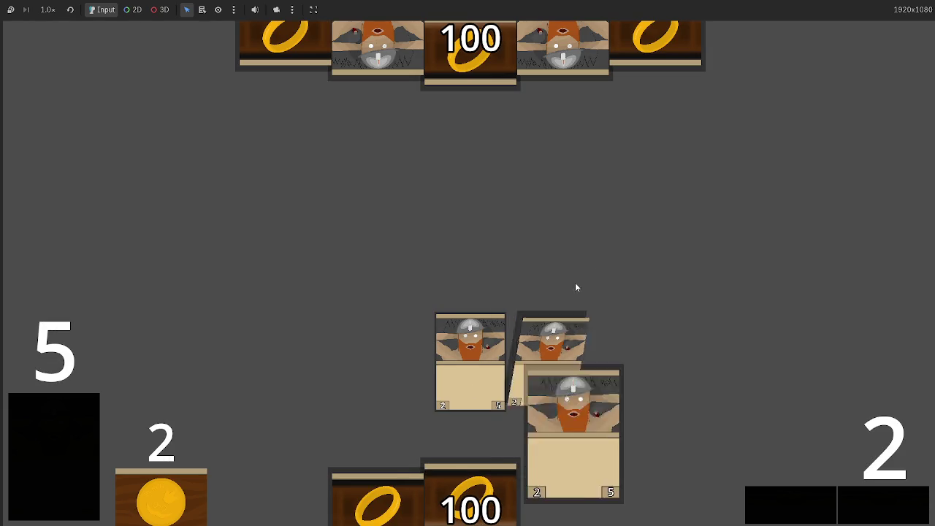
click(889, 502)
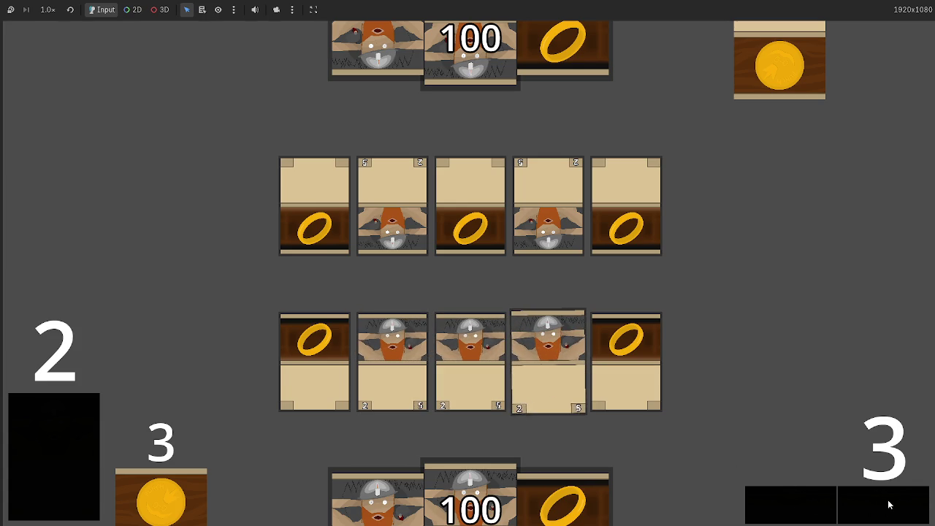
click(890, 504)
click(876, 496)
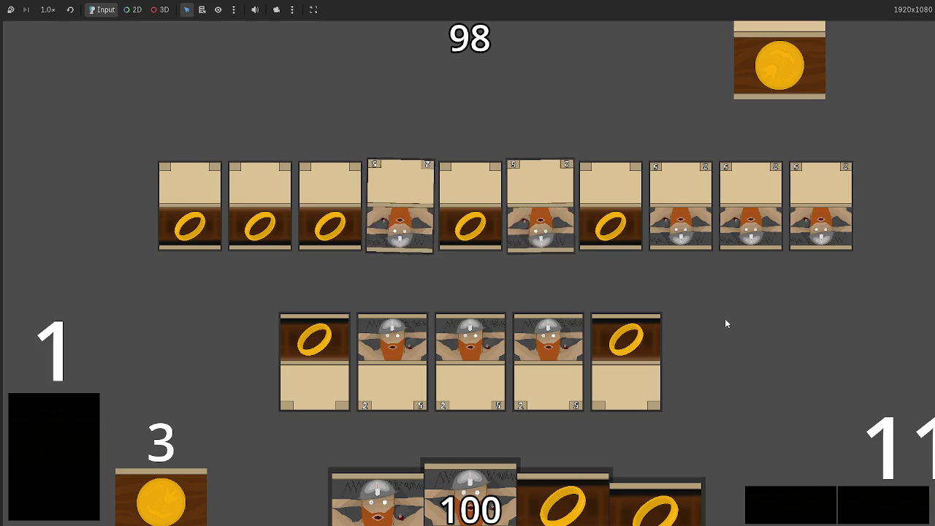
- Stop the game and flip between gold_ring.gd, playable_script.gd and main.gd
key(F8)
click(201, 112)
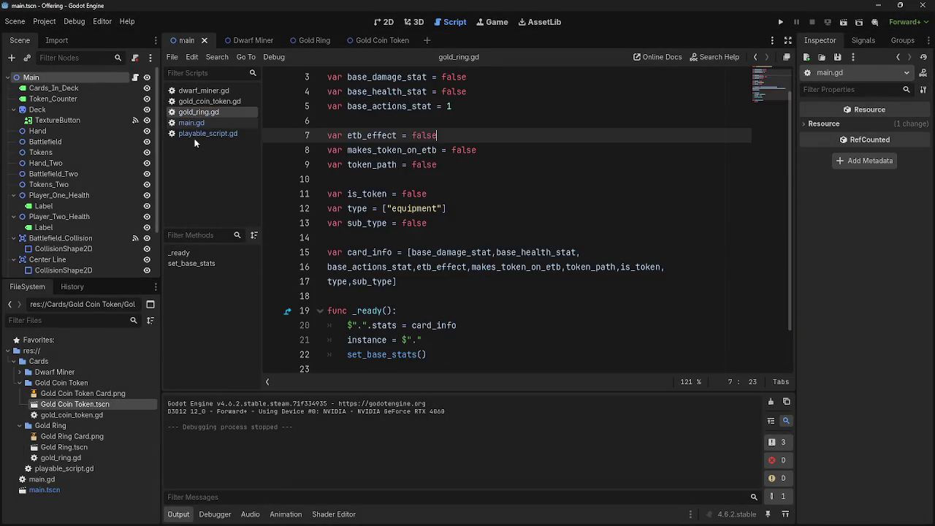
click(197, 134)
click(195, 123)
click(201, 112)
click(195, 123)
- Browse main.gd, briefly adding and removing a blank line in _ready and peeking at _process
scroll(506, 256, up, 8)
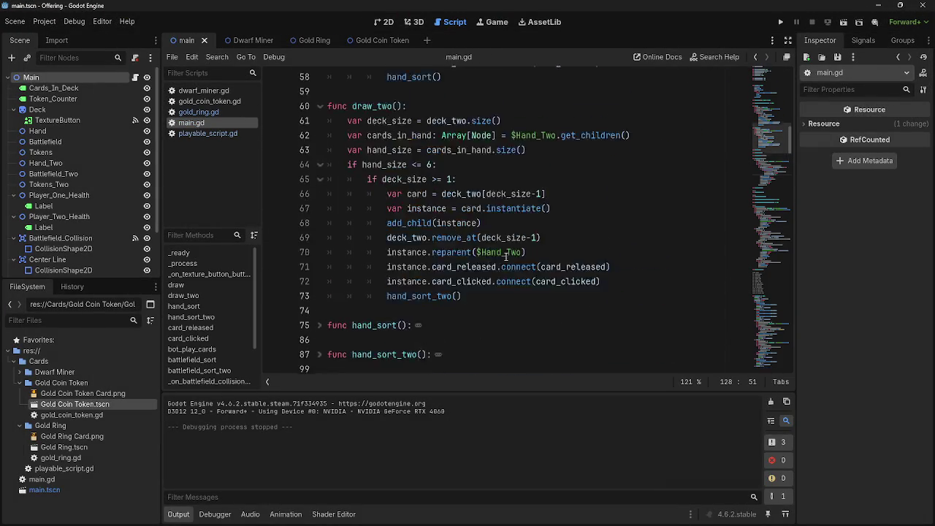
scroll(506, 256, up, 10)
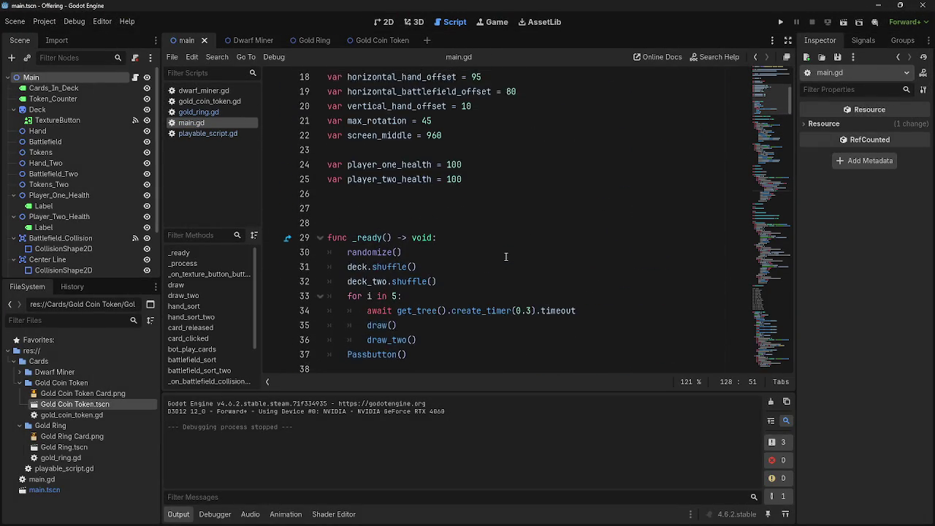
scroll(506, 256, up, 2)
scroll(506, 256, down, 2)
click(495, 239)
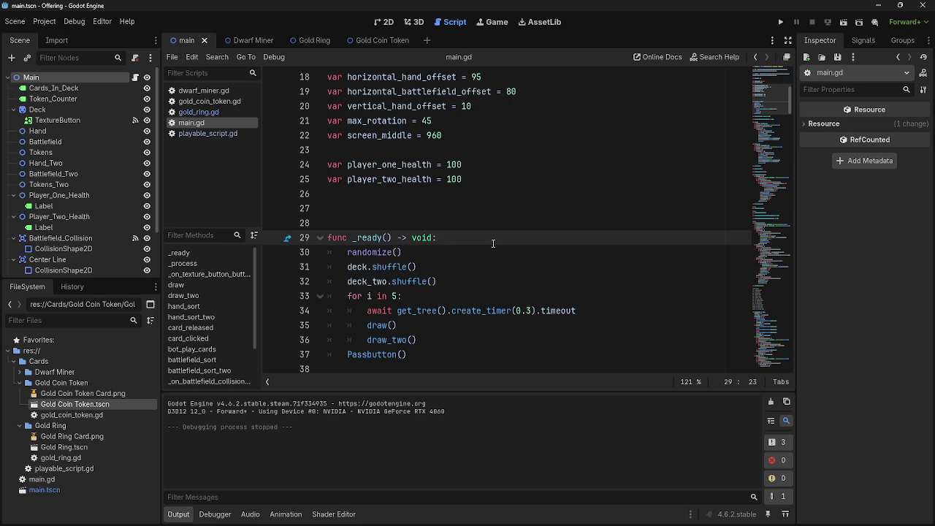
key(Return)
key(BackSpace)
key(BackSpace)
scroll(494, 245, down, 5)
click(319, 165)
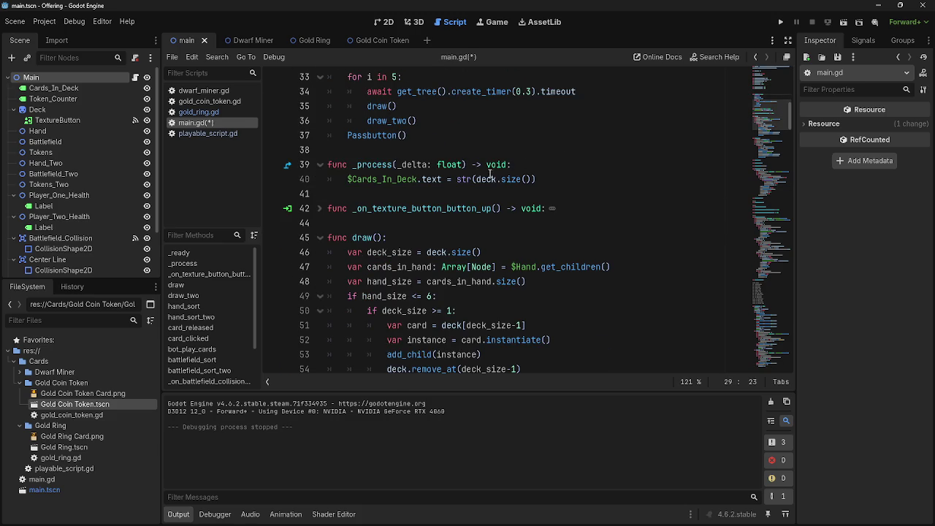
click(320, 165)
- Open playable_script.gd and unfold its _process function
click(205, 134)
scroll(412, 276, down, 4)
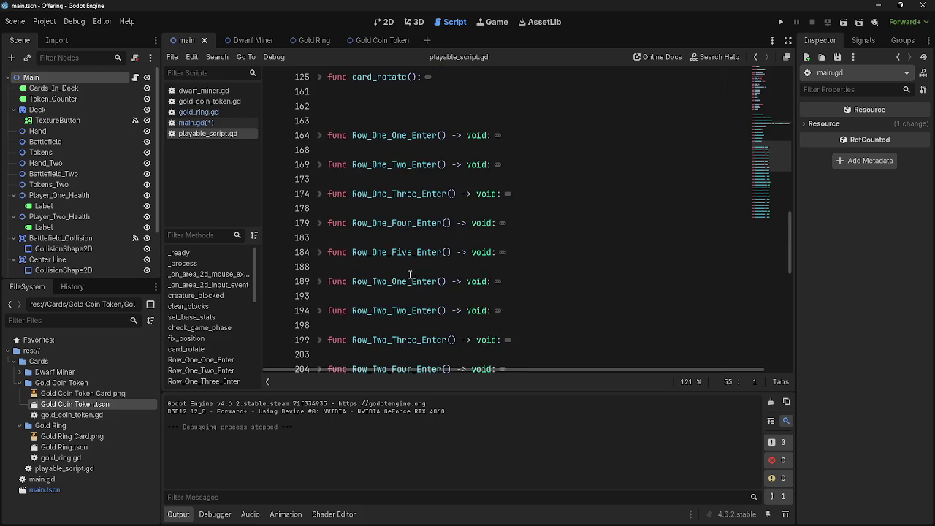
scroll(396, 282, up, 20)
scroll(396, 282, down, 6)
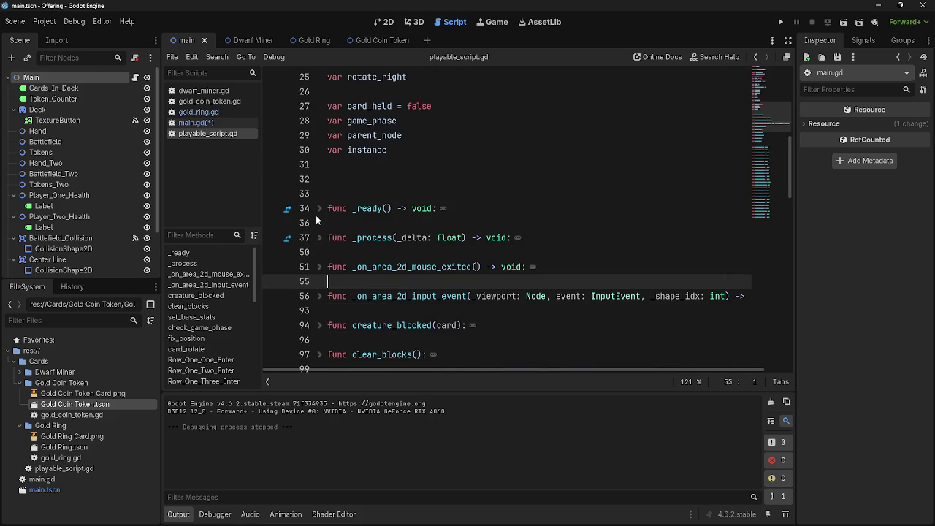
click(319, 237)
scroll(542, 236, down, 1)
scroll(542, 235, down, 1)
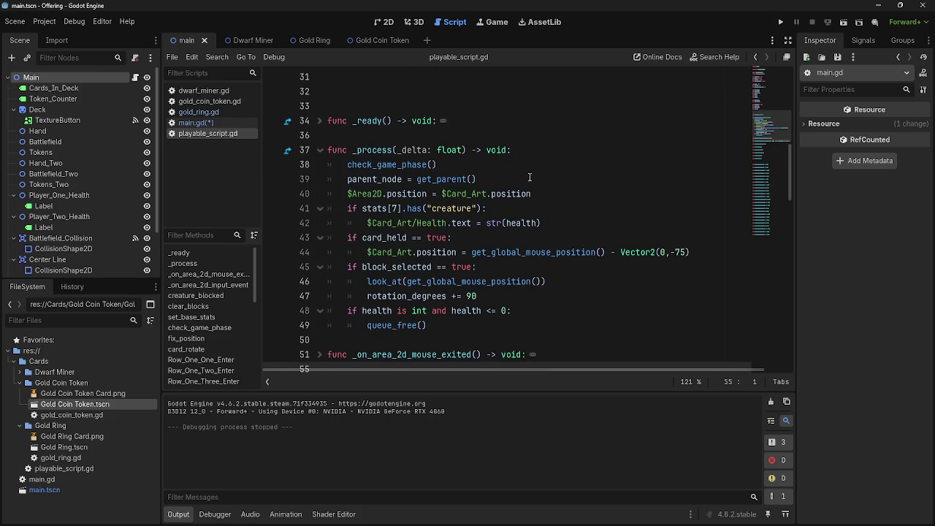
- Add an 'if actions >= 1:' line 40 after get_parent() in _process, with an empty indented body
click(529, 176)
key(Return)
text(if)
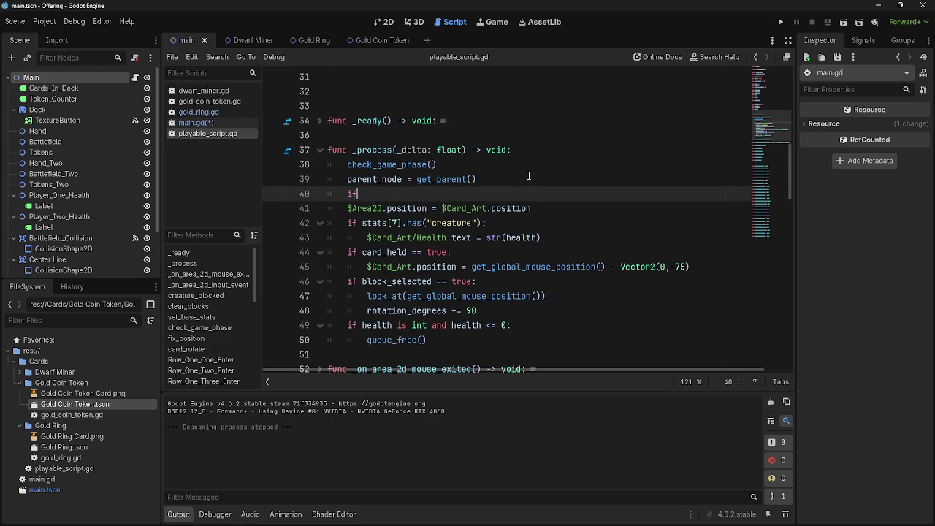
text( game_)
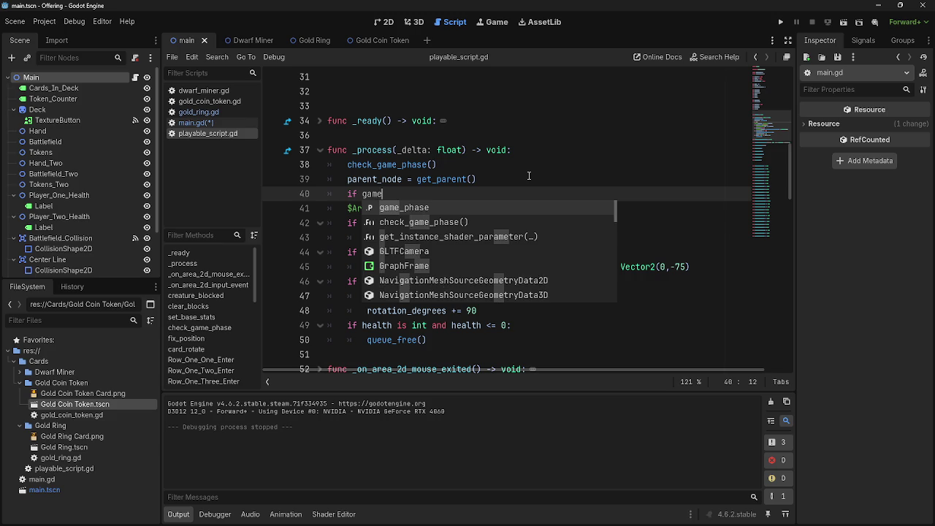
key(Return)
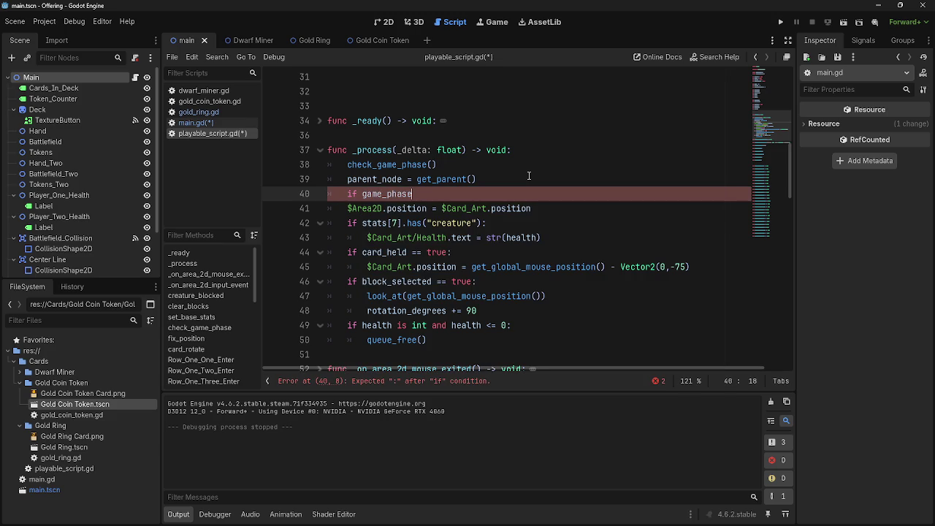
key(BackSpace)
key(BackSpace)
key(BackSpace)
text(f)
key(BackSpace)
key(BackSpace)
key(BackSpace)
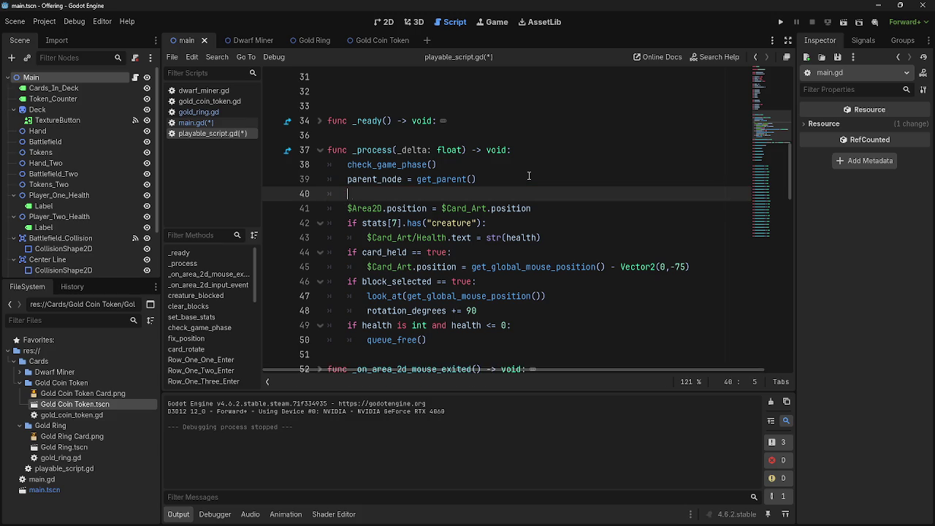
text(if actions)
text( >)
text(= 1)
text(:)
key(Return)
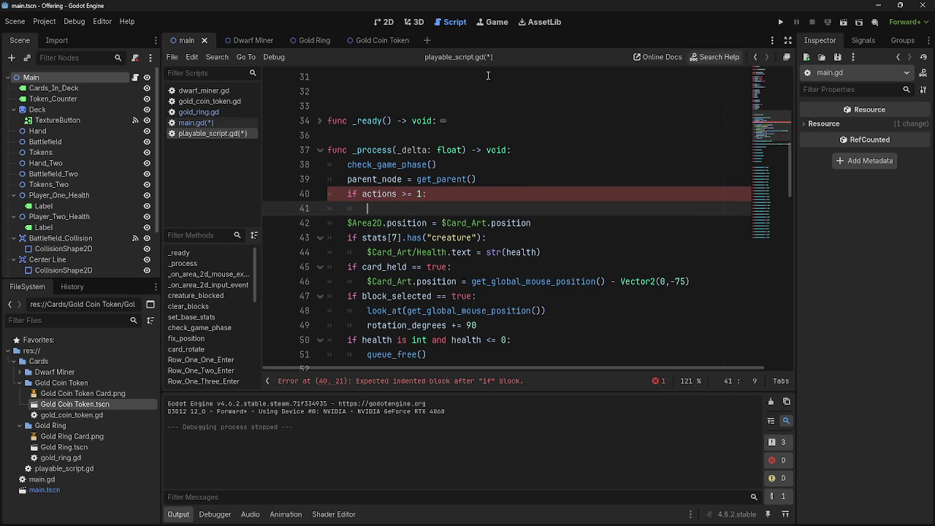
- Show the Dwarf Miner scene in 2D and darken Node2D's Modulate to 515151 via Intensity
click(235, 42)
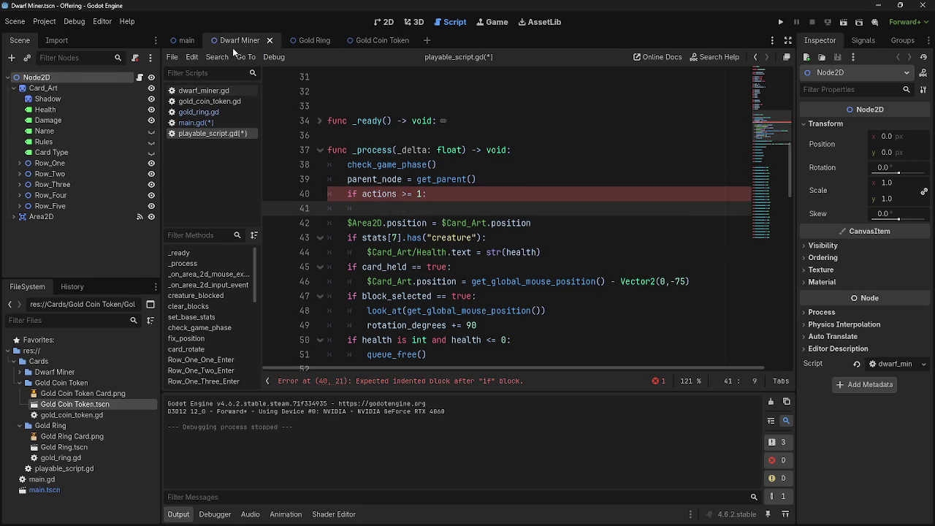
click(384, 22)
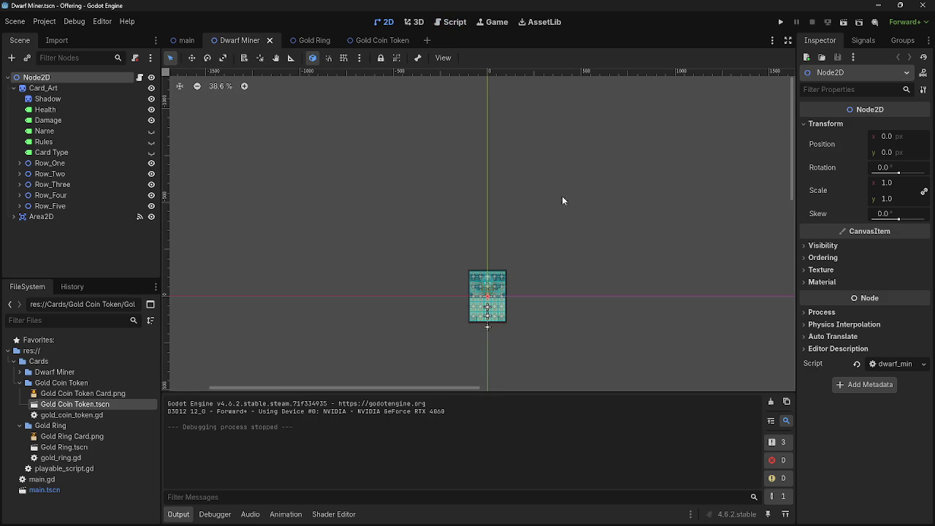
scroll(494, 336, up, 5)
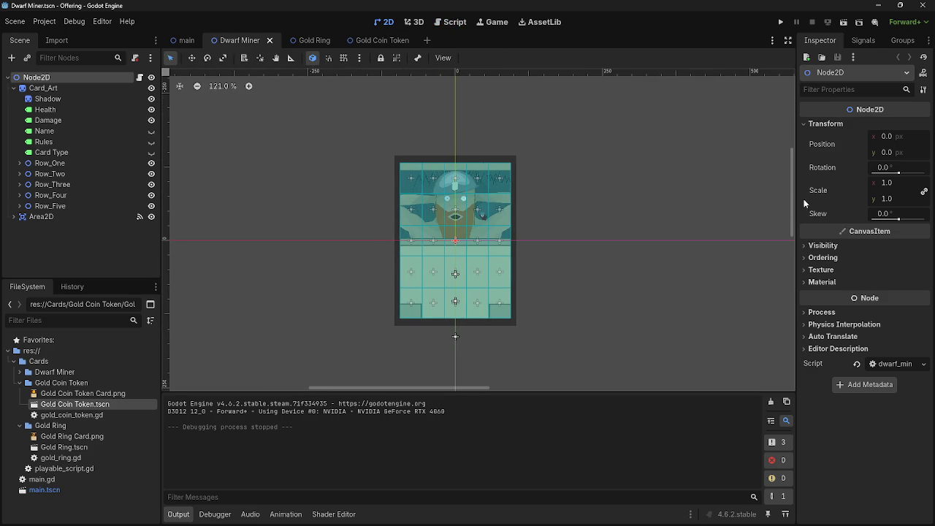
click(841, 247)
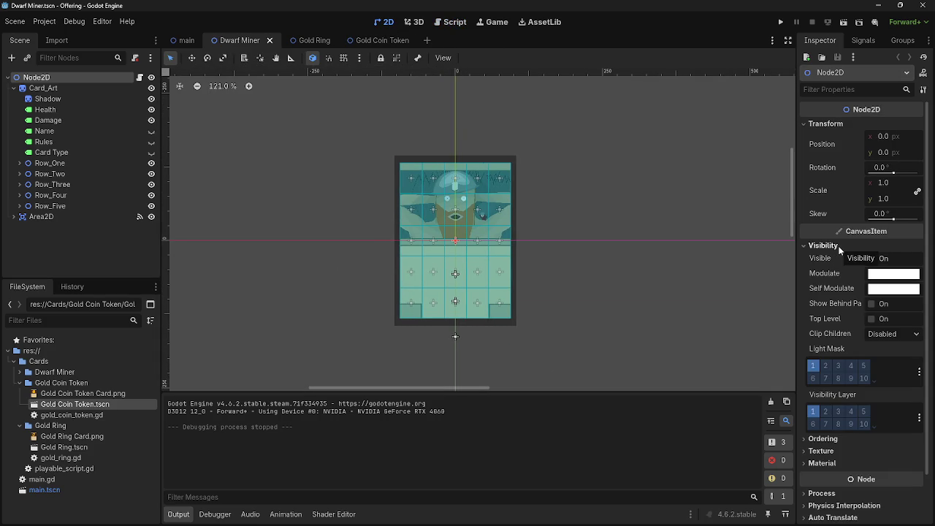
click(885, 275)
mouse_move(843, 222)
mouse_down()
mouse_move(851, 223)
mouse_move(831, 228)
mouse_up()
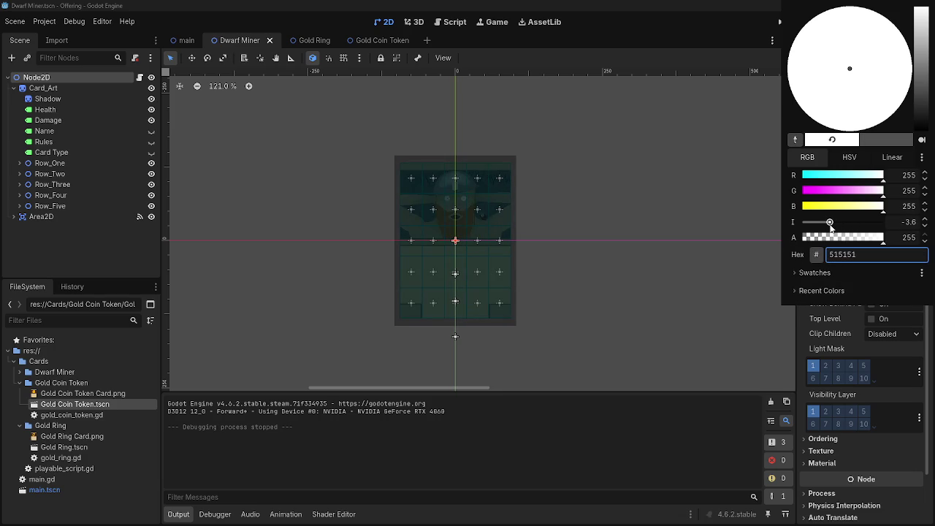
- Try darker grey Modulate tints such as 6a6a6a, then undo and redo to compare
click(868, 255)
mouse_move(830, 222)
mouse_down()
mouse_move(815, 229)
mouse_move(866, 223)
mouse_move(845, 240)
mouse_up()
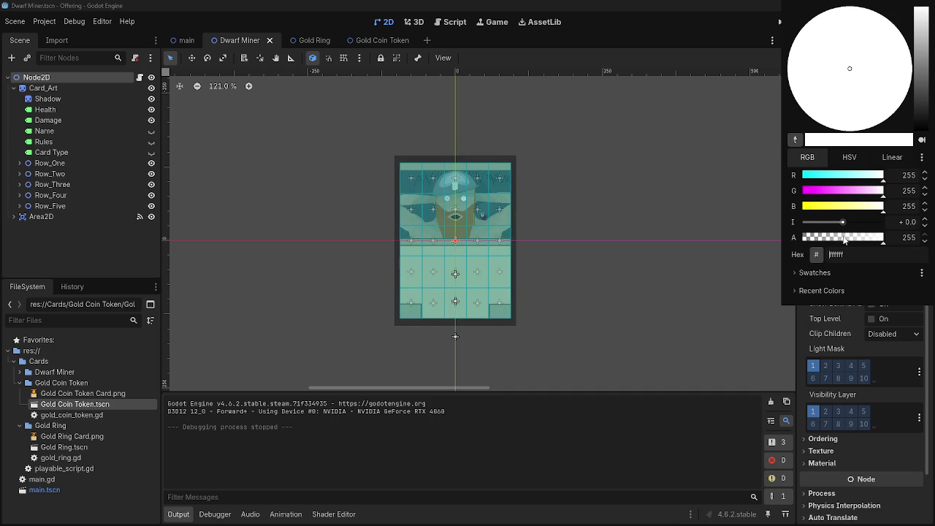
click(832, 221)
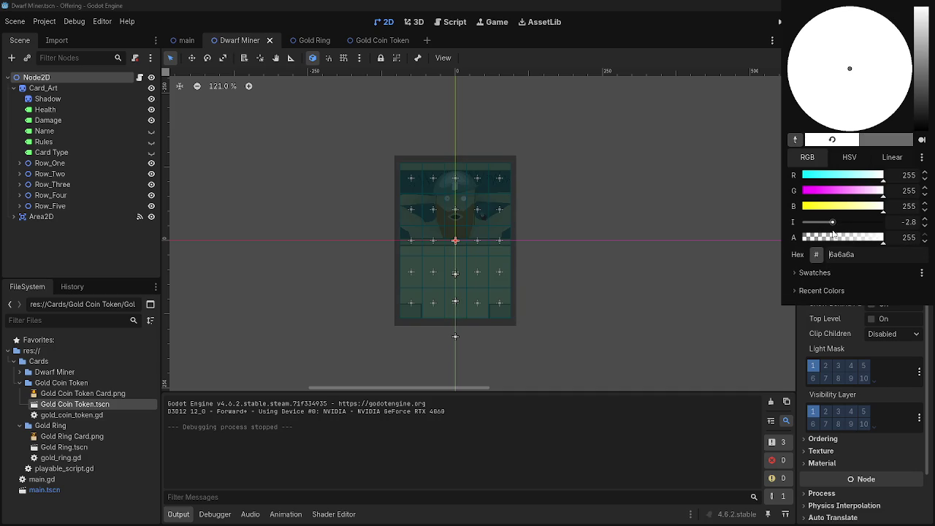
click(924, 220)
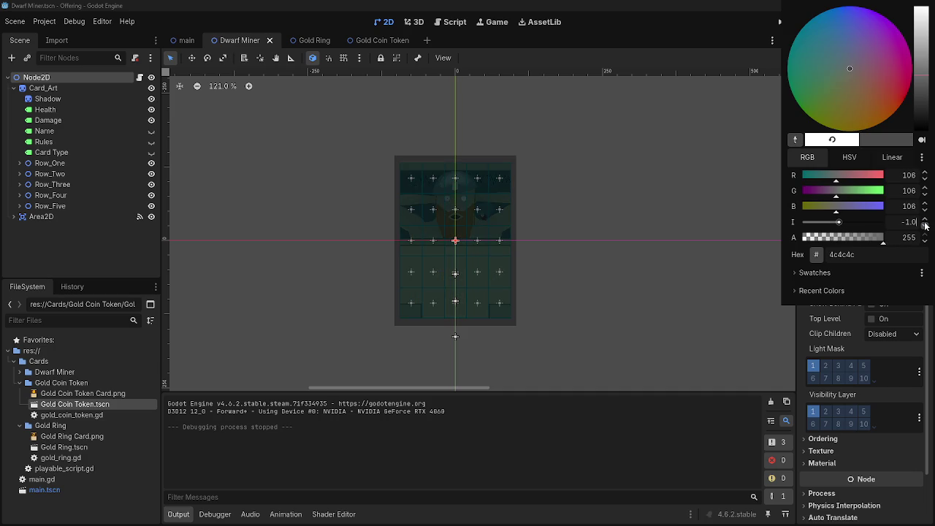
click(925, 222)
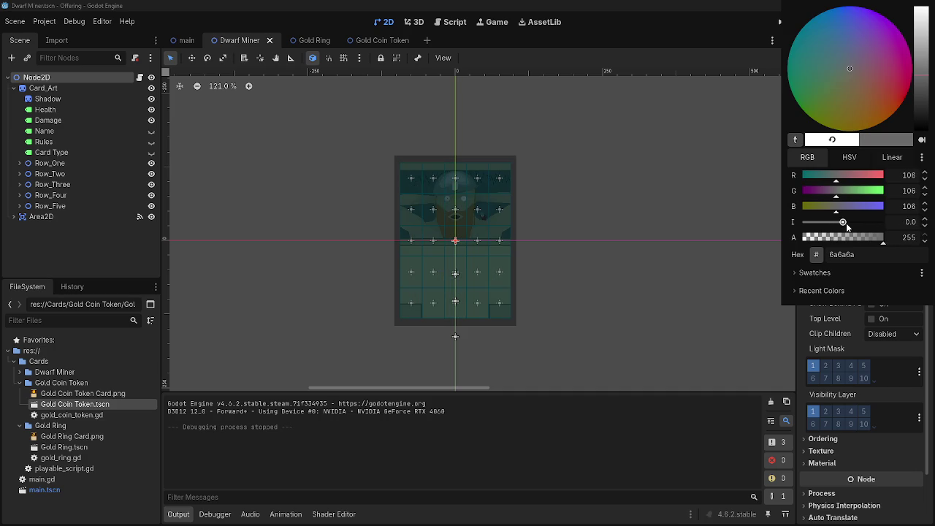
click(872, 290)
click(871, 274)
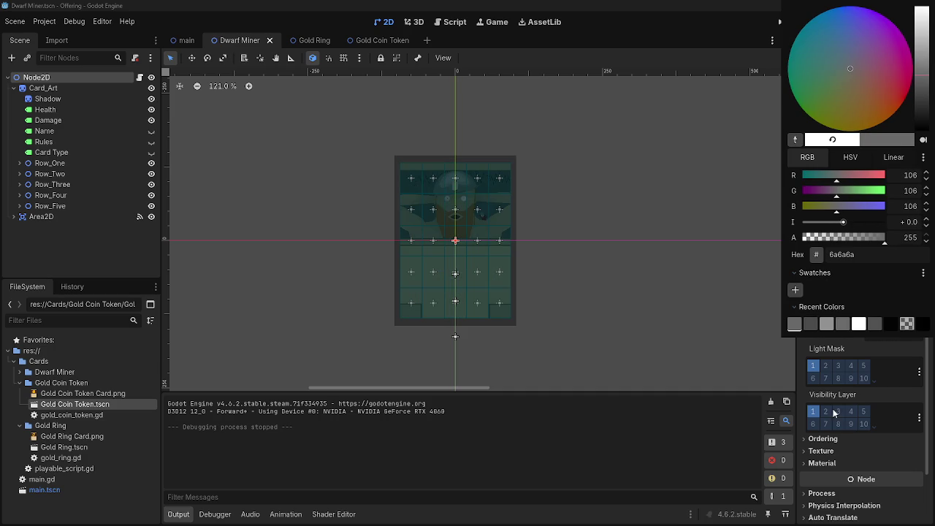
click(875, 444)
key(ctrl+z)
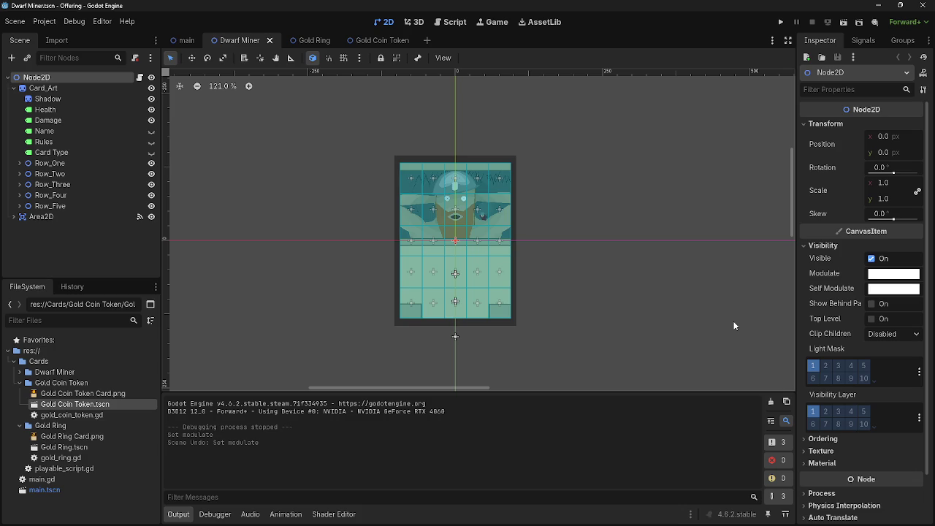
key(ctrl+shift+z)
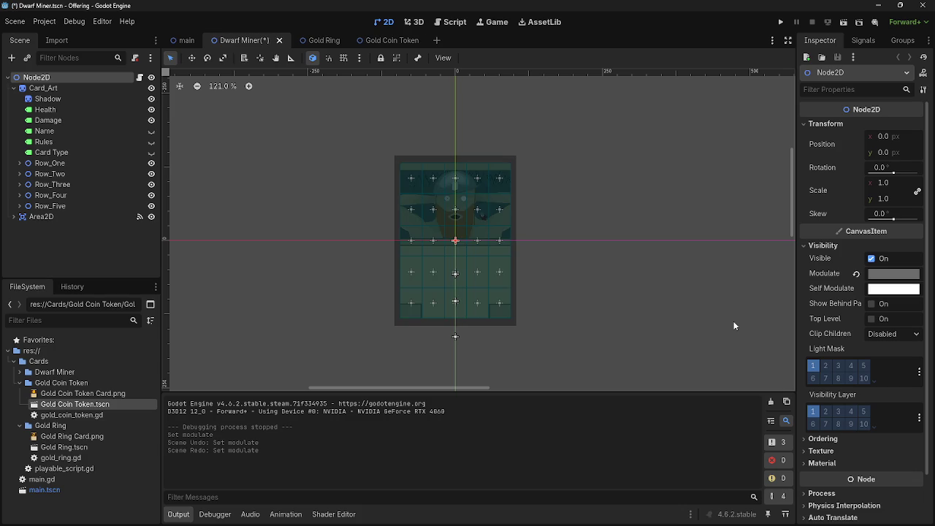
key(ctrl+z)
- Test intensities around grey 898989 in the reopened picker, then settle on white ffffff
click(899, 276)
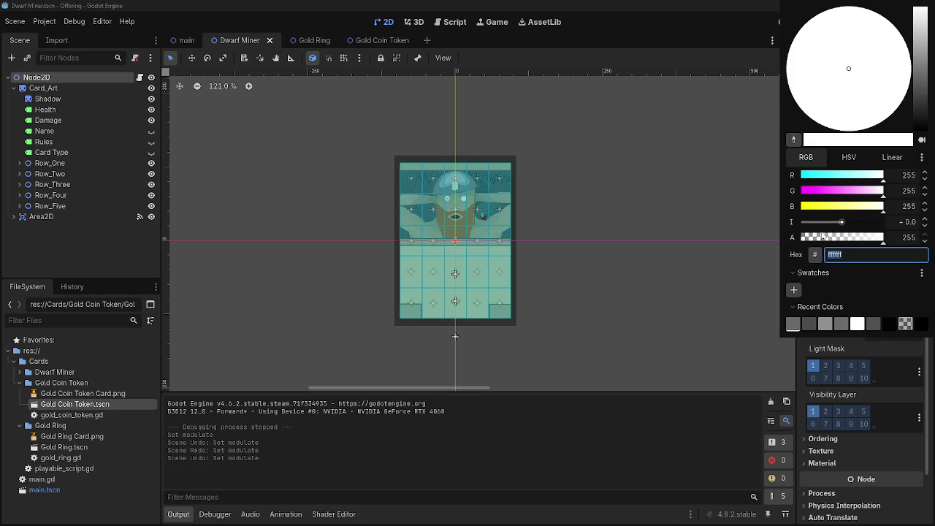
click(925, 226)
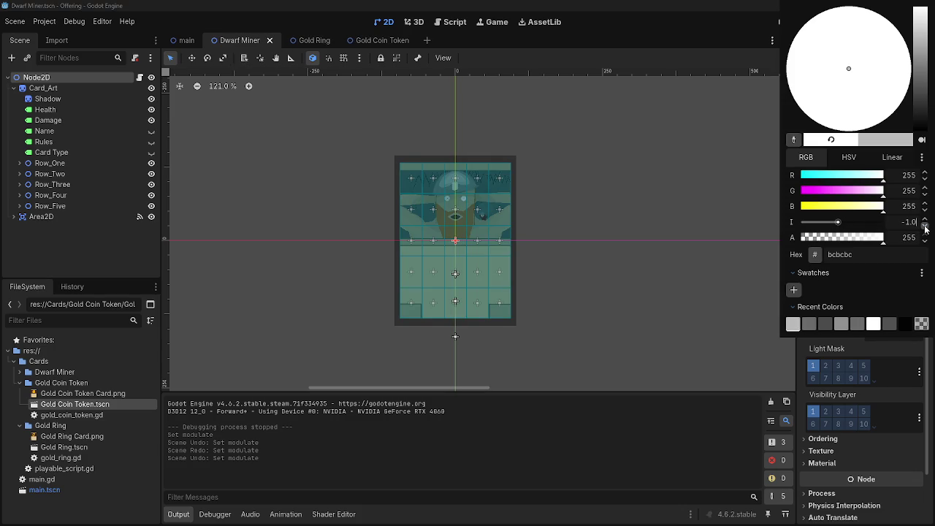
click(925, 229)
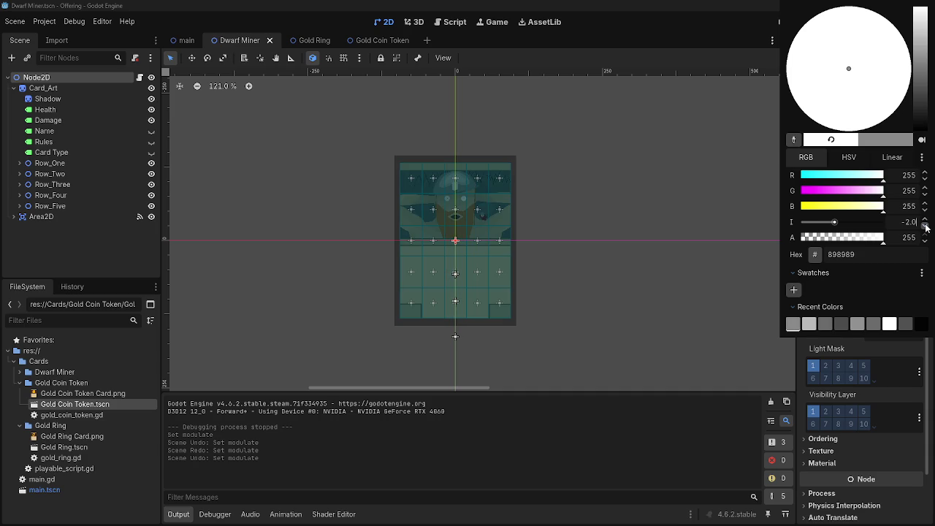
click(925, 219)
click(925, 220)
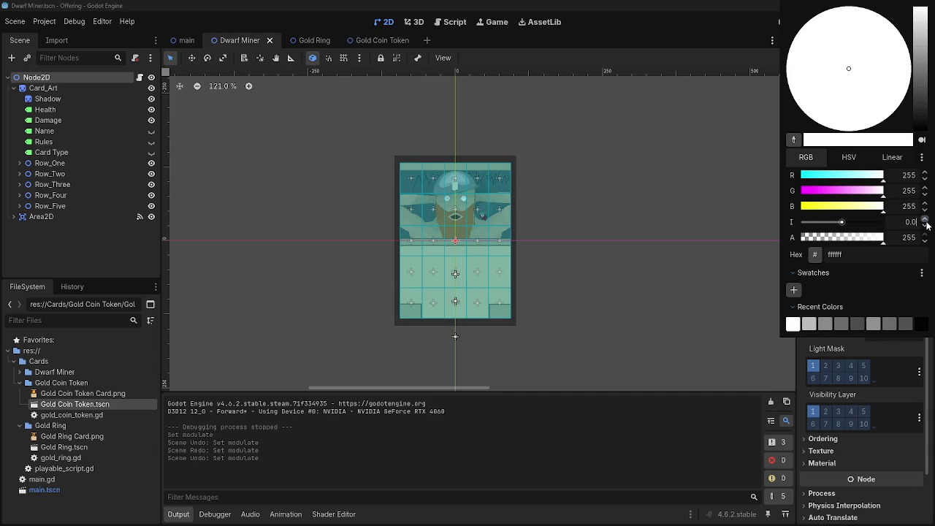
click(925, 226)
click(925, 225)
click(882, 256)
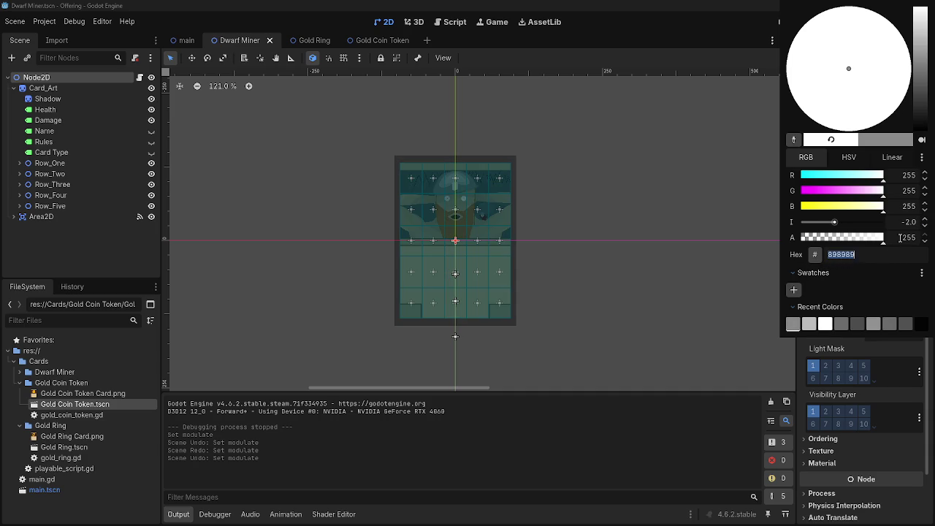
click(925, 219)
click(925, 219)
click(925, 219)
click(925, 219)
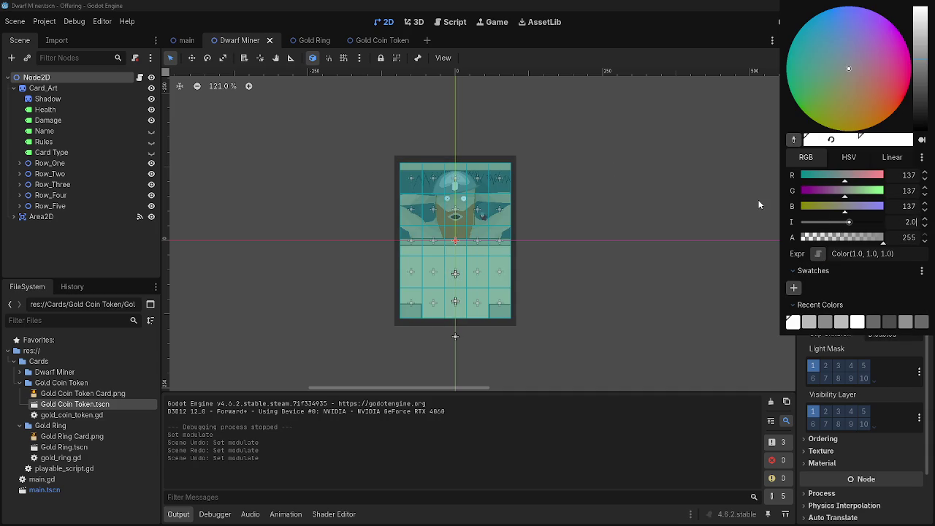
click(890, 253)
click(904, 253)
click(925, 224)
click(925, 224)
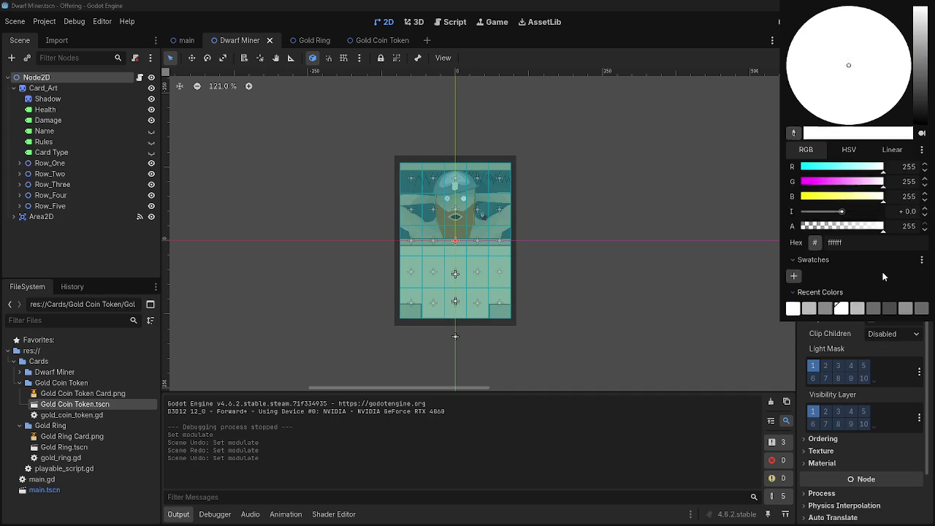
click(453, 68)
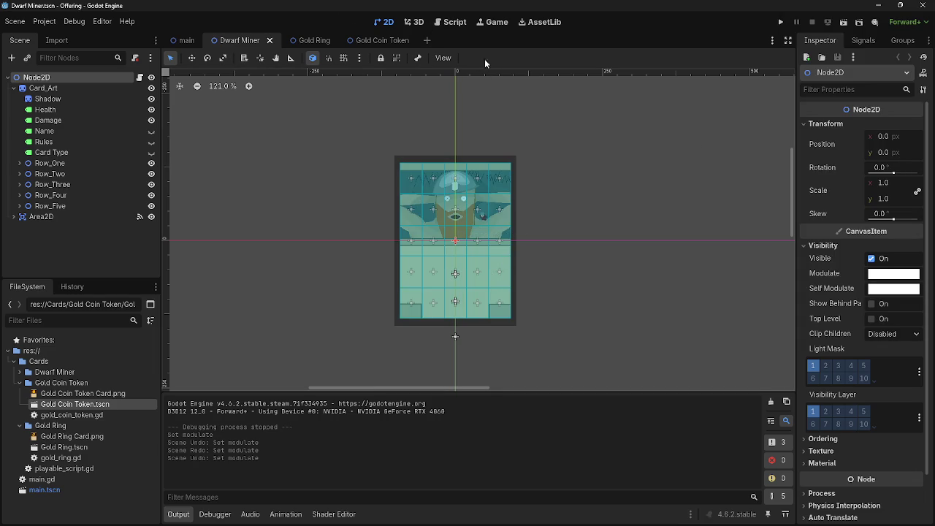
- Switch to the Script workspace showing playable_script.gd, briefly glancing at Task View
click(450, 22)
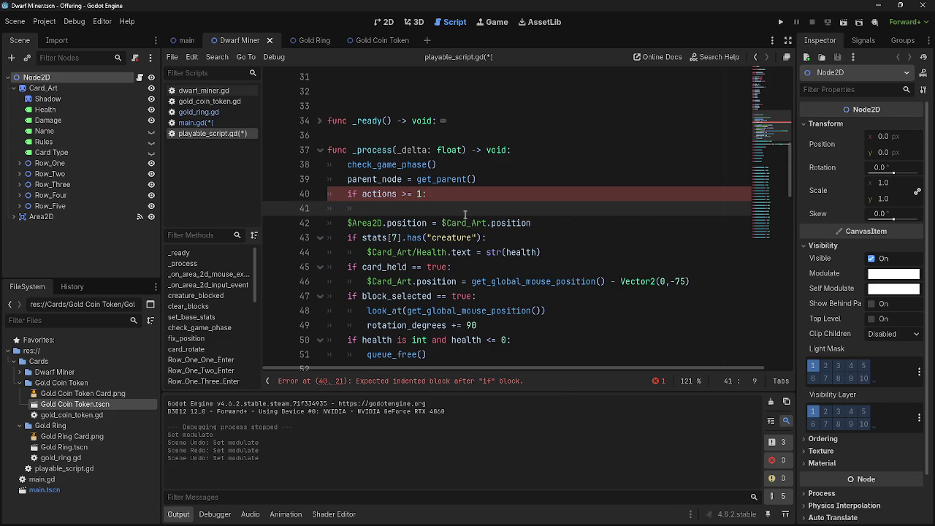
key(super+Tab)
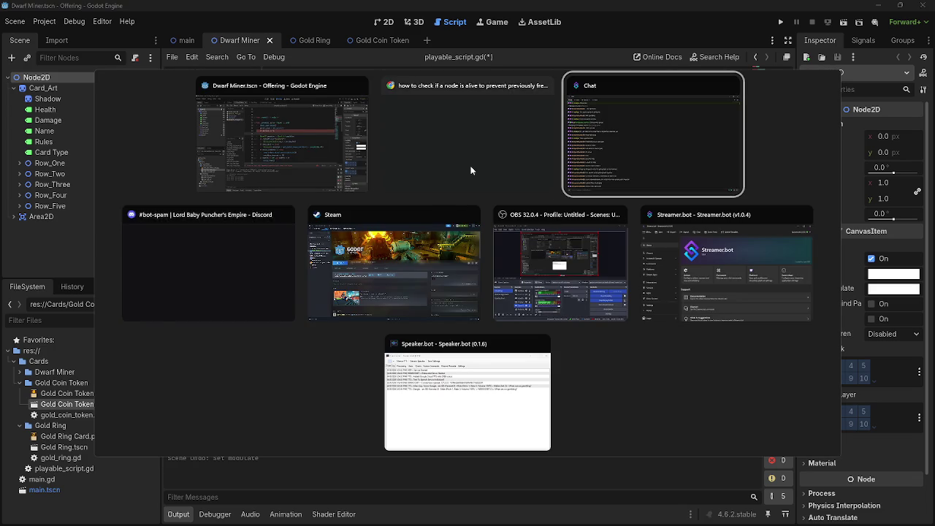
key(Escape)
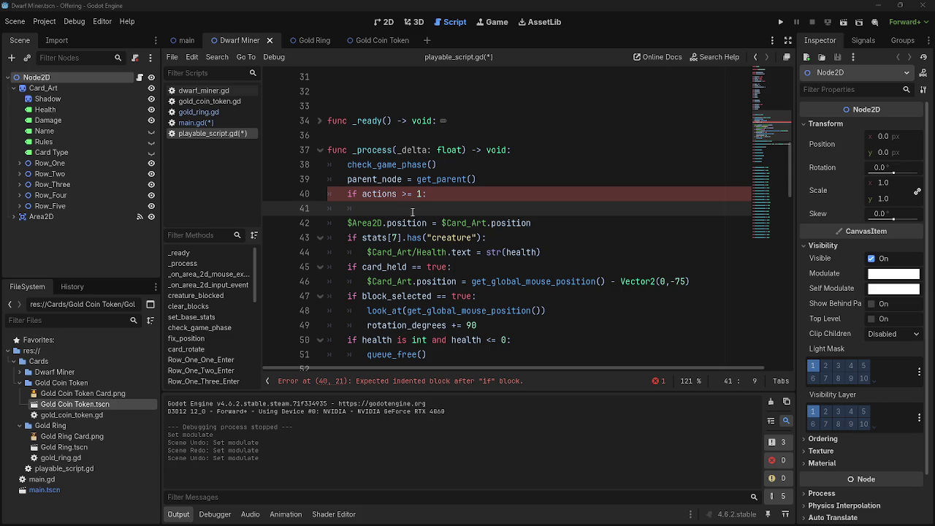
- Write $".".modulate = Color("#898989") as the body of the actions check
text($".")
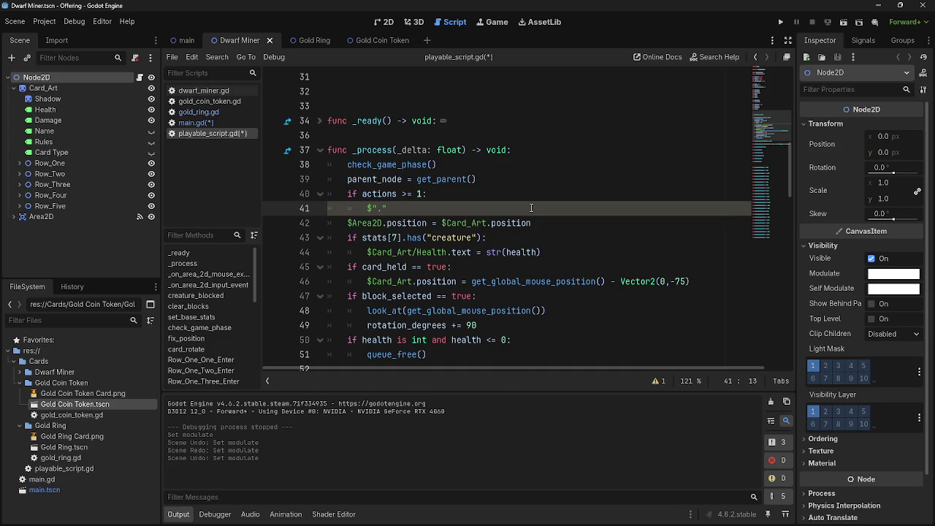
text(.)
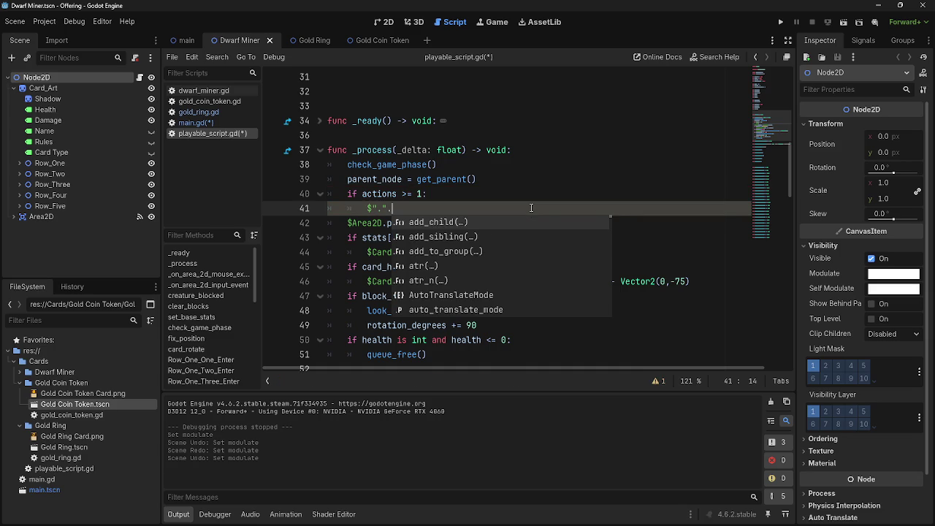
text(modulate)
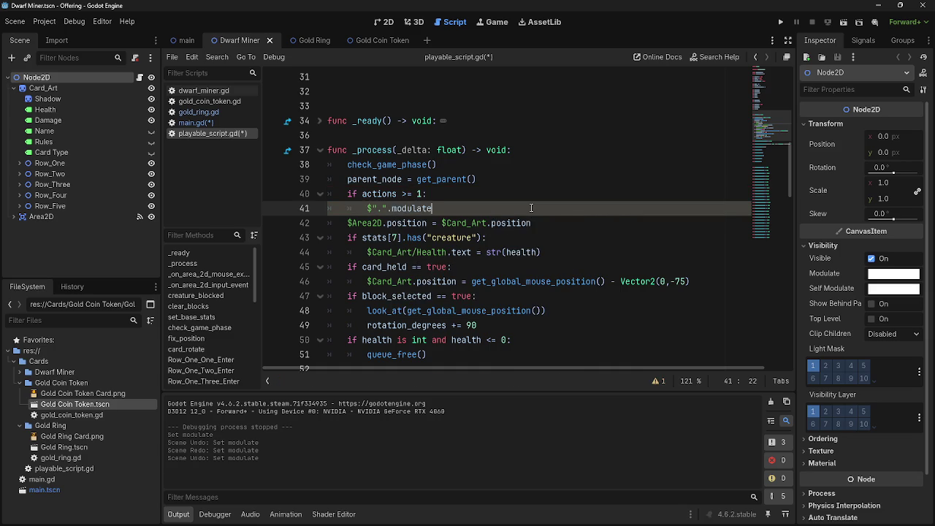
text( = )
text(color)
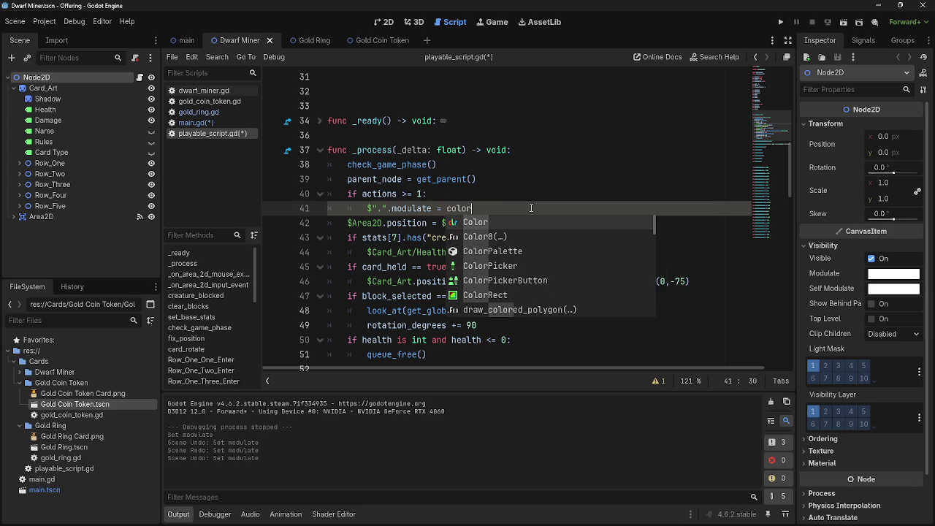
key(Return)
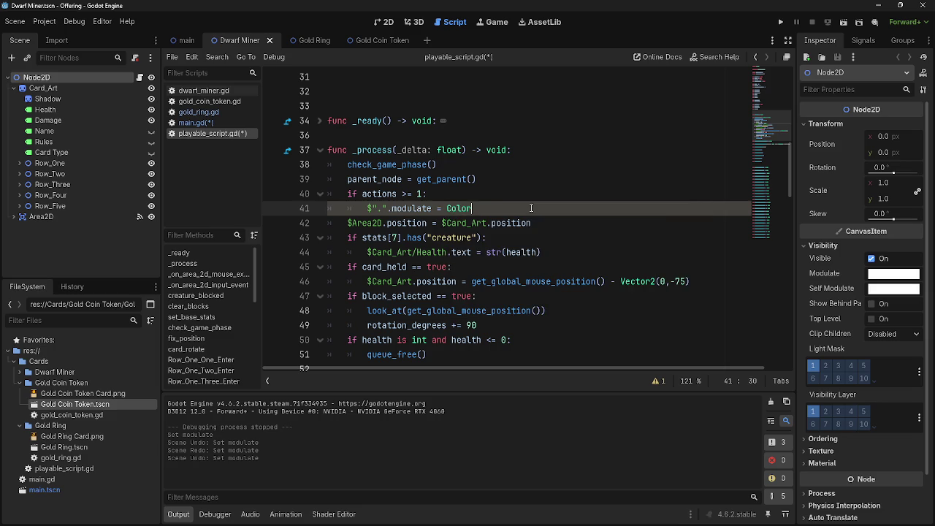
text(()
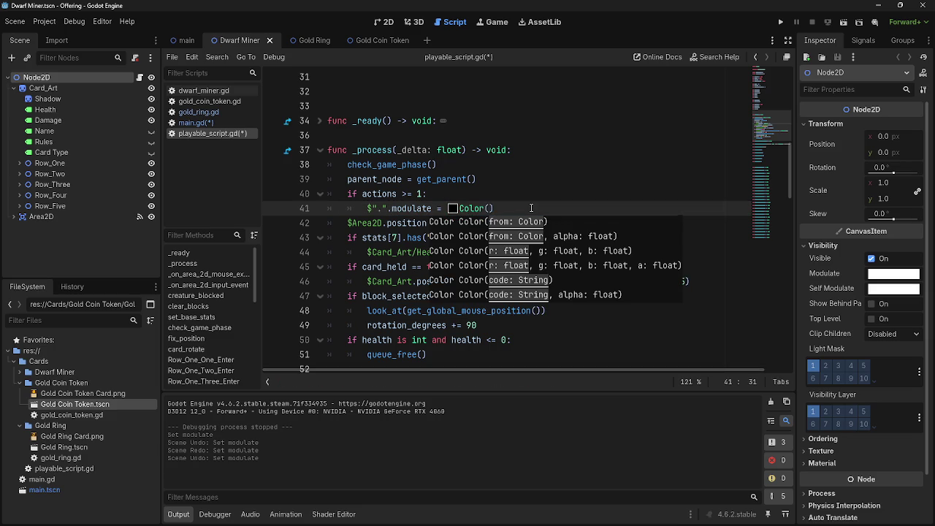
text(898989)
key(BackSpace)
key(BackSpace)
key(BackSpace)
text(#)
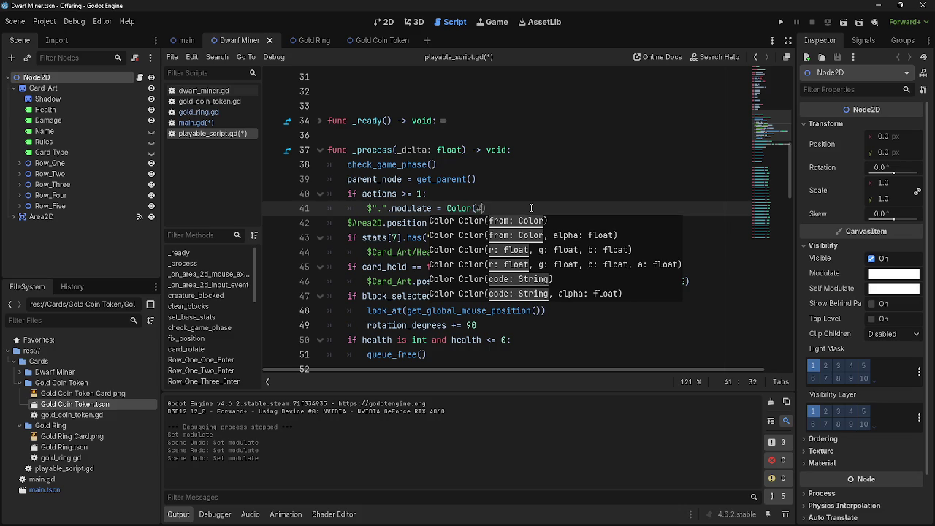
text(898989)
key(BackSpace)
key(BackSpace)
key(BackSpace)
text(")
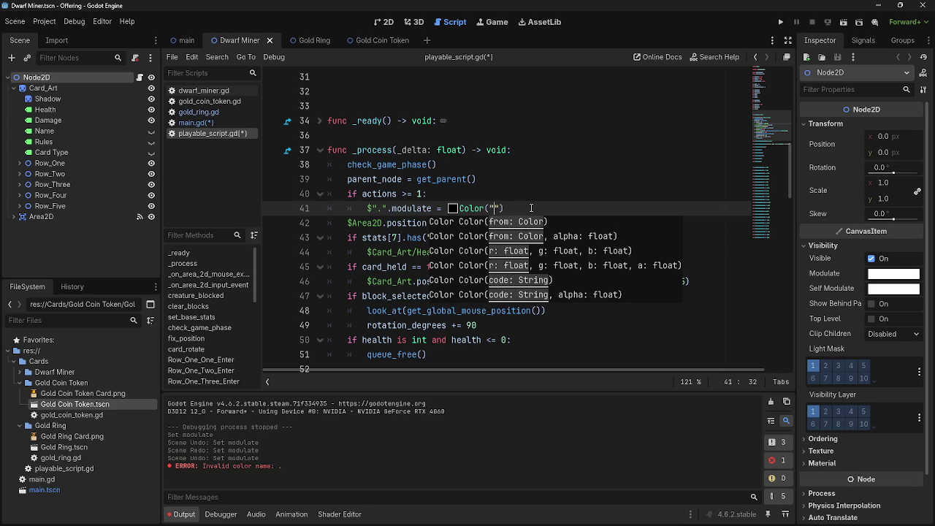
text(#898989)
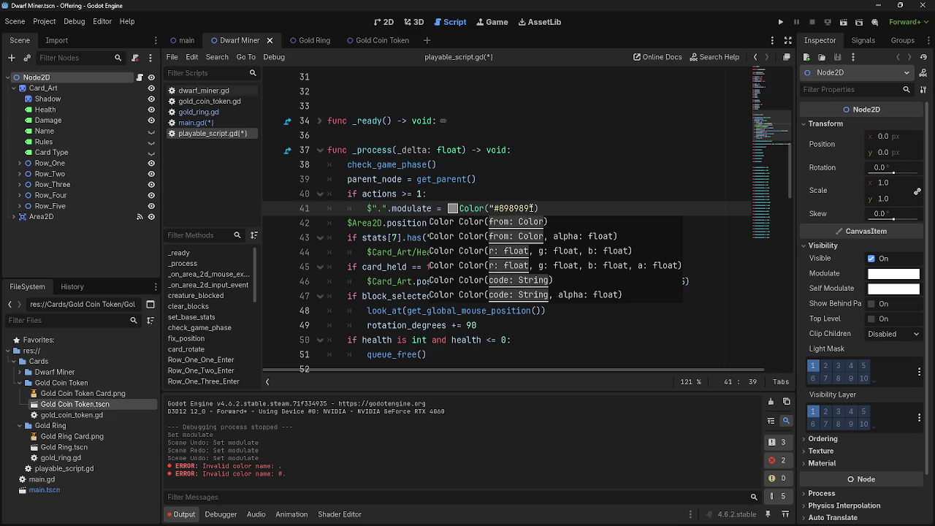
- Add an outdented else line after the grey modulate statement
click(552, 208)
key(Return)
key(BackSpace)
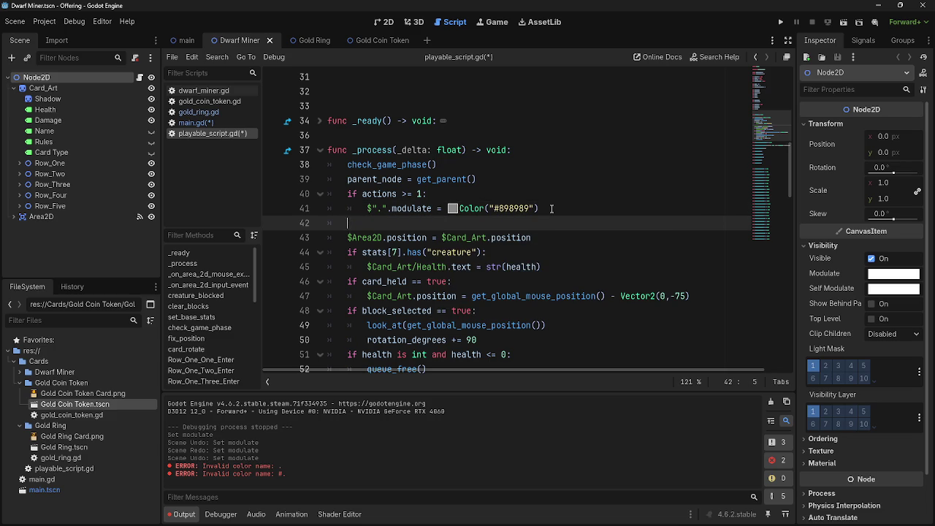
text(else)
key(Return)
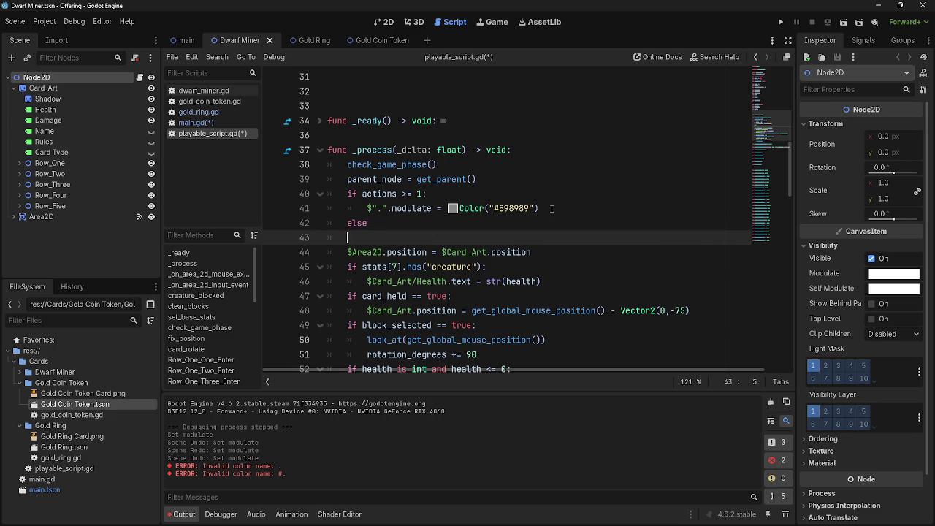
- Under else:, paste the modulate statement and change its colour to #ffffff
drag(369, 208, 553, 208)
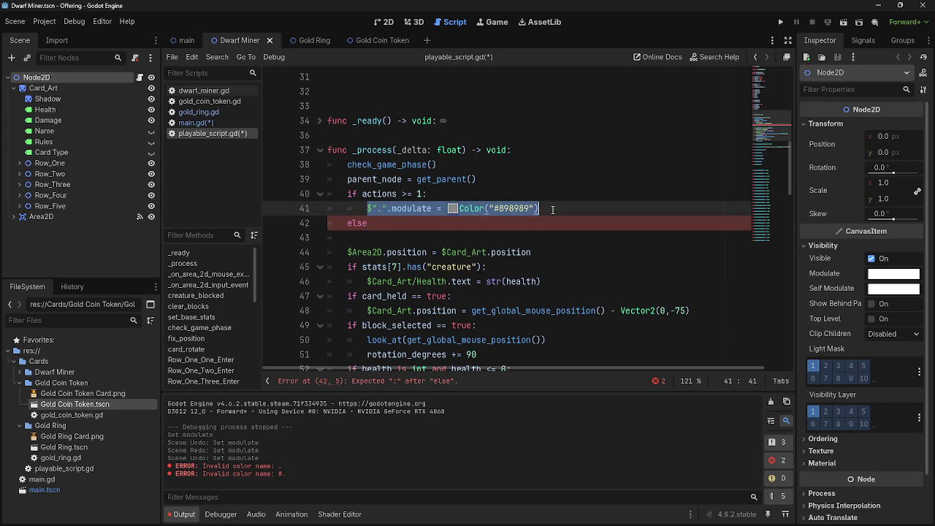
click(467, 222)
text(:)
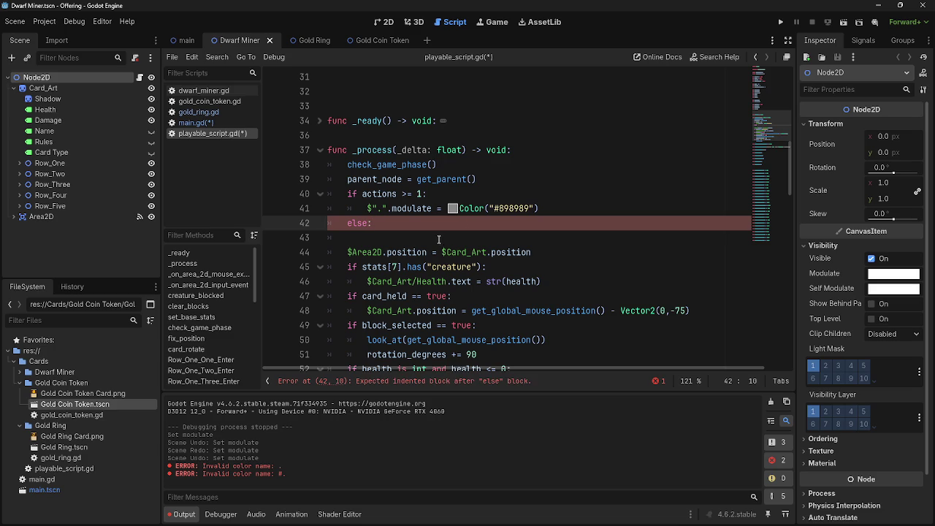
key(Down)
key(Tab)
text($".".modulate = Color("#898989"))
drag(529, 237, 495, 237)
text(f)
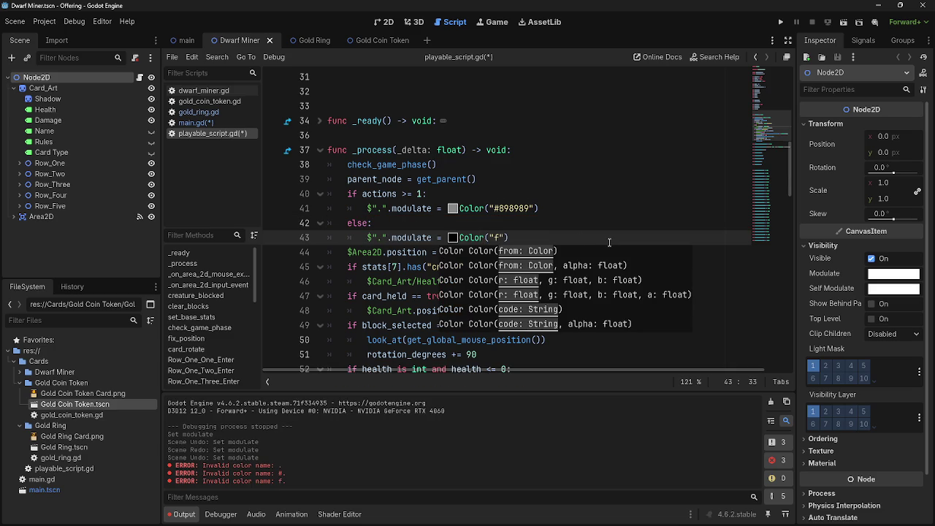
key(ctrl+z)
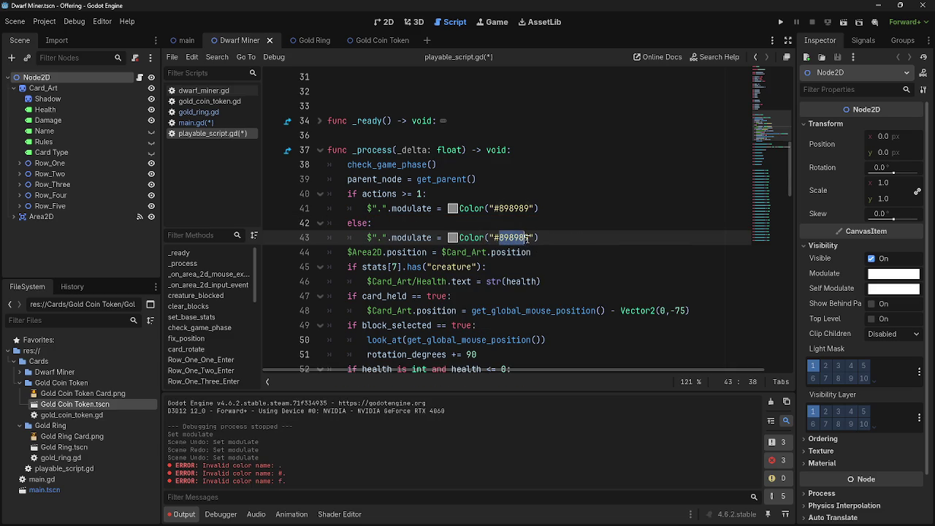
text(#ffffff)
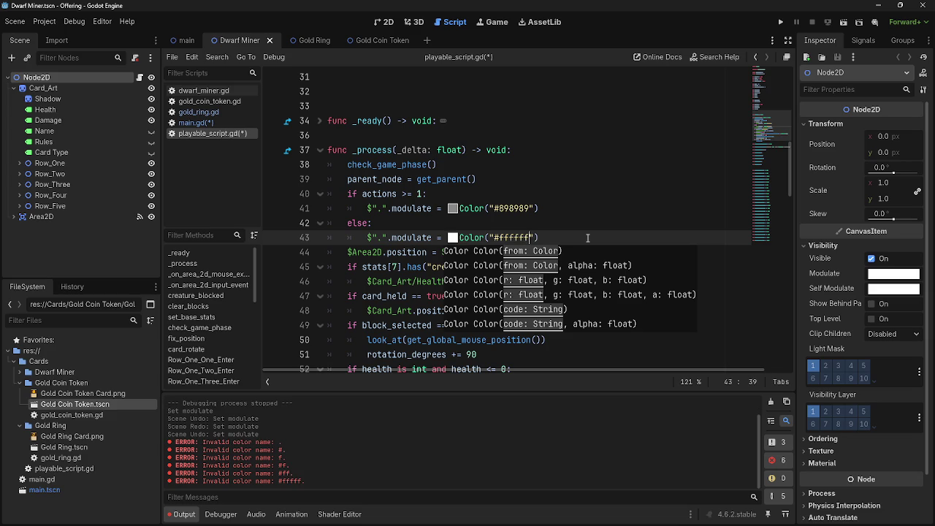
click(588, 237)
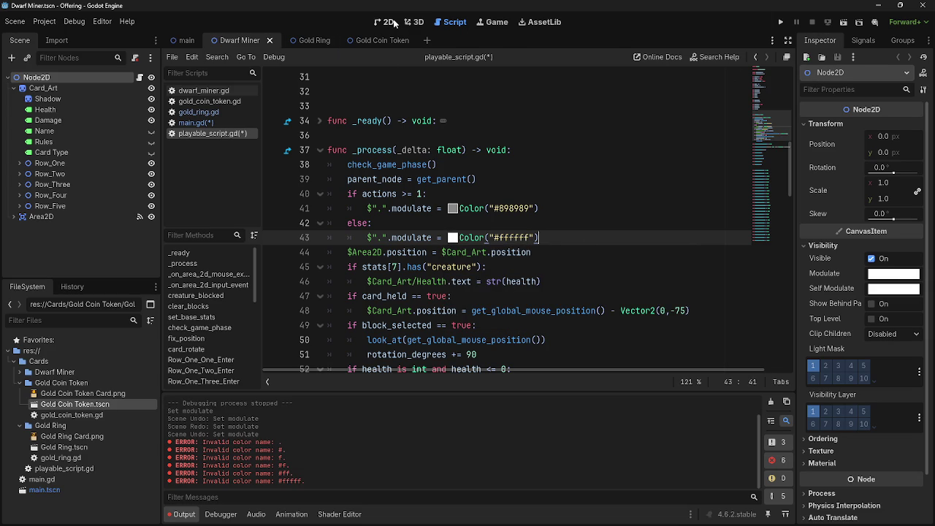
click(898, 274)
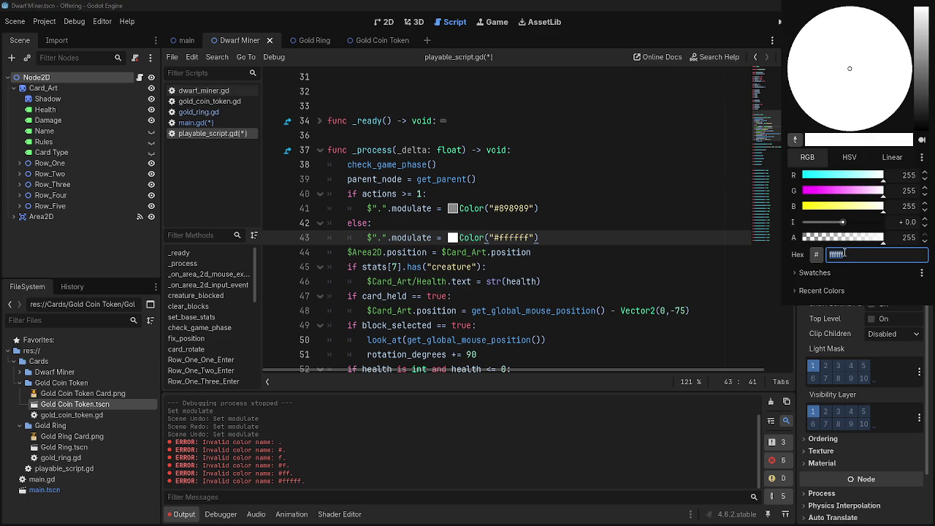
click(816, 254)
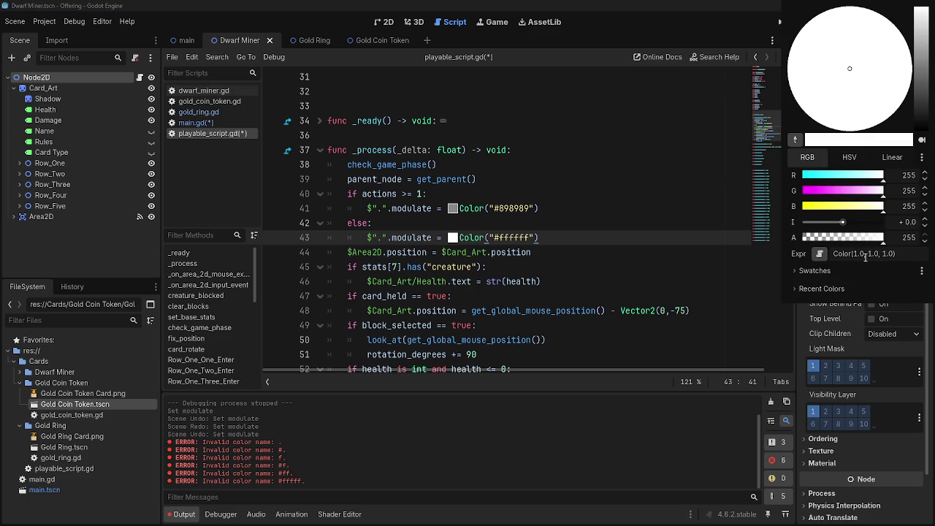
click(820, 254)
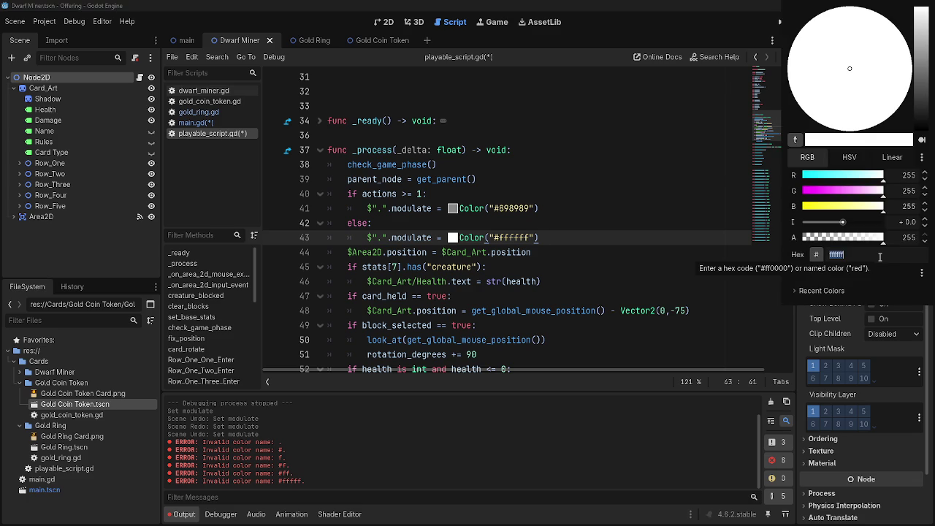
drag(843, 222, 866, 223)
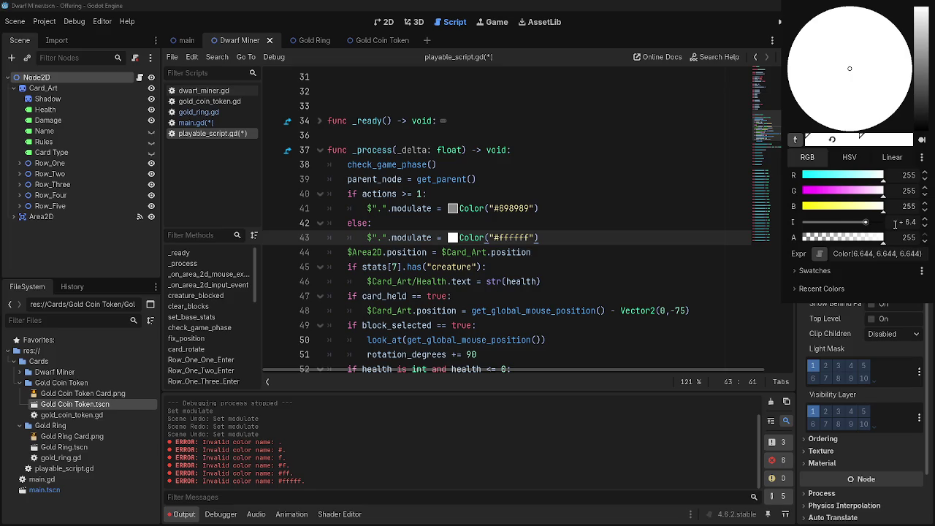
click(925, 227)
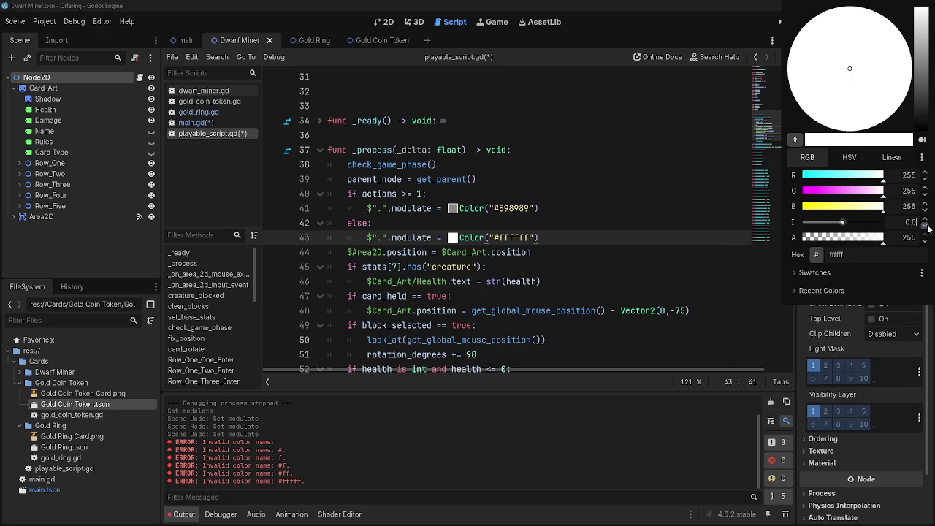
click(493, 228)
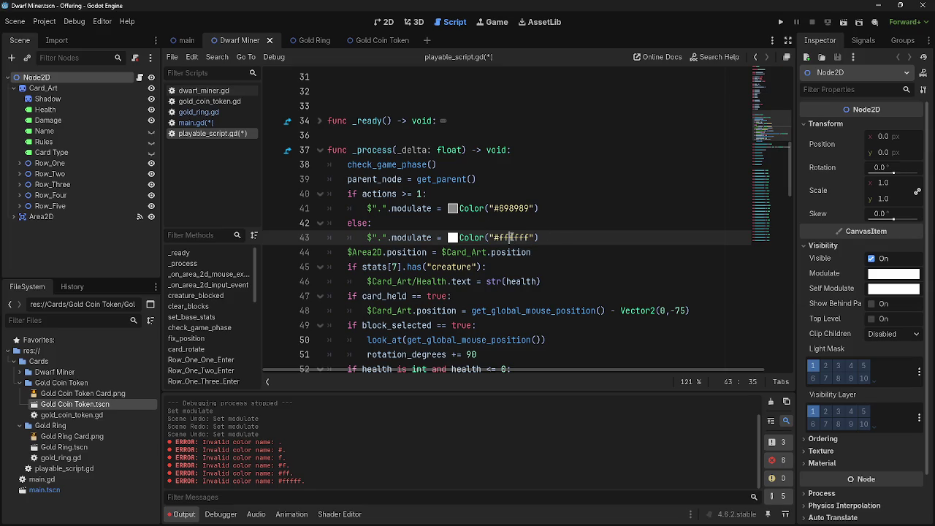
double_click(513, 238)
- Run the game, play two dwarf cards and advance the turn to see them dim grey
click(780, 22)
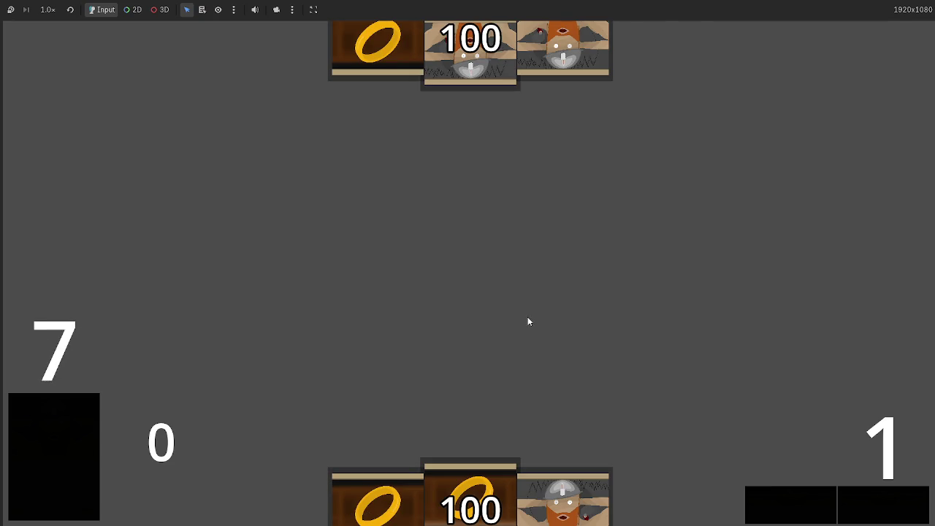
drag(562, 501, 533, 286)
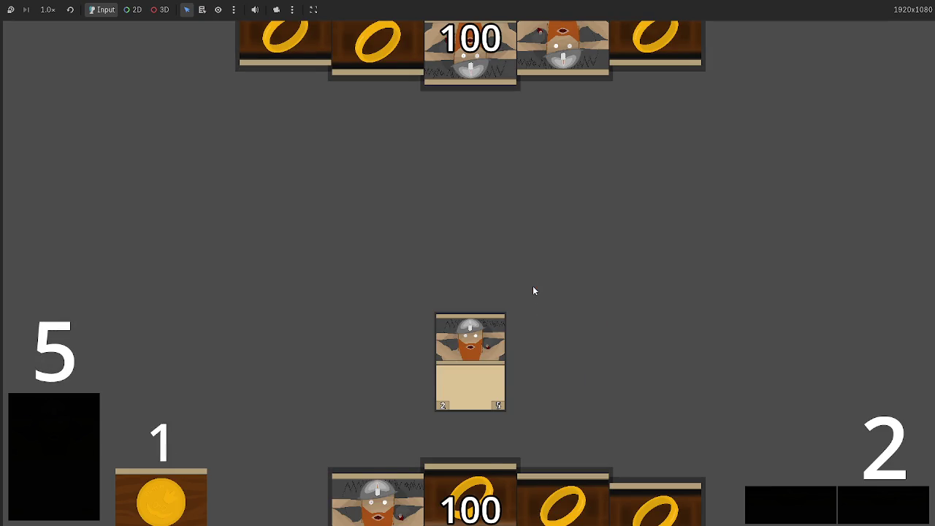
drag(381, 488, 692, 379)
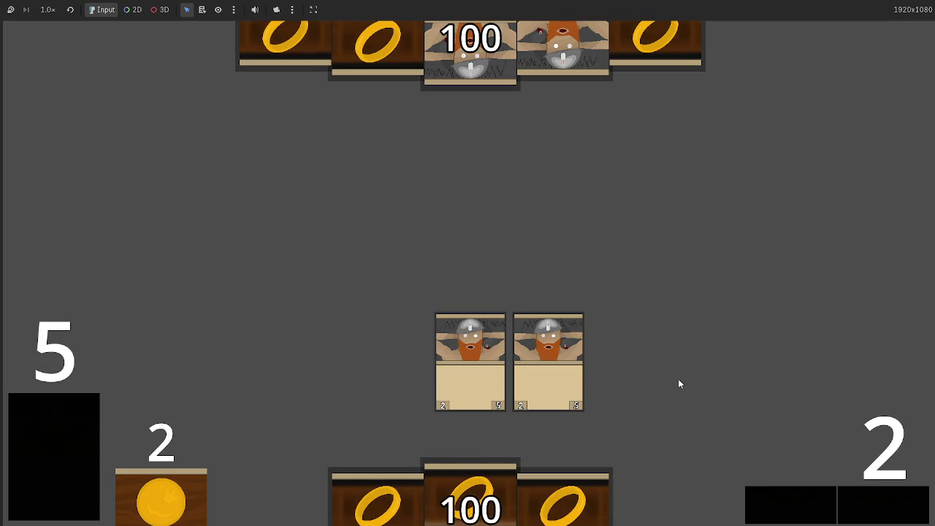
click(879, 490)
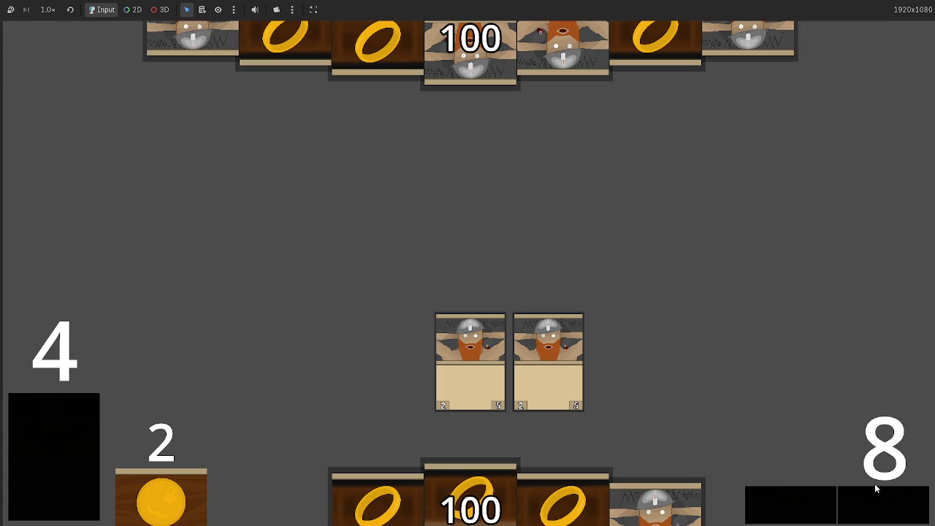
click(822, 506)
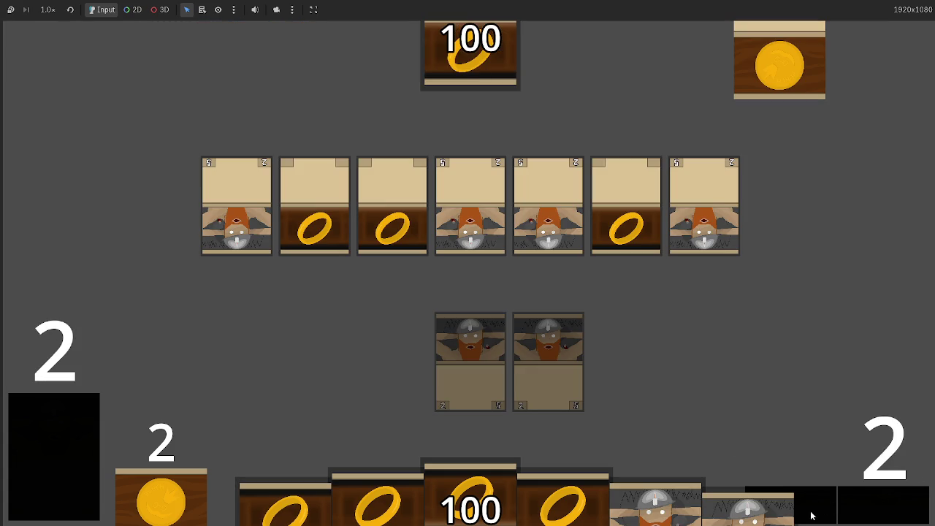
key(alt+Tab)
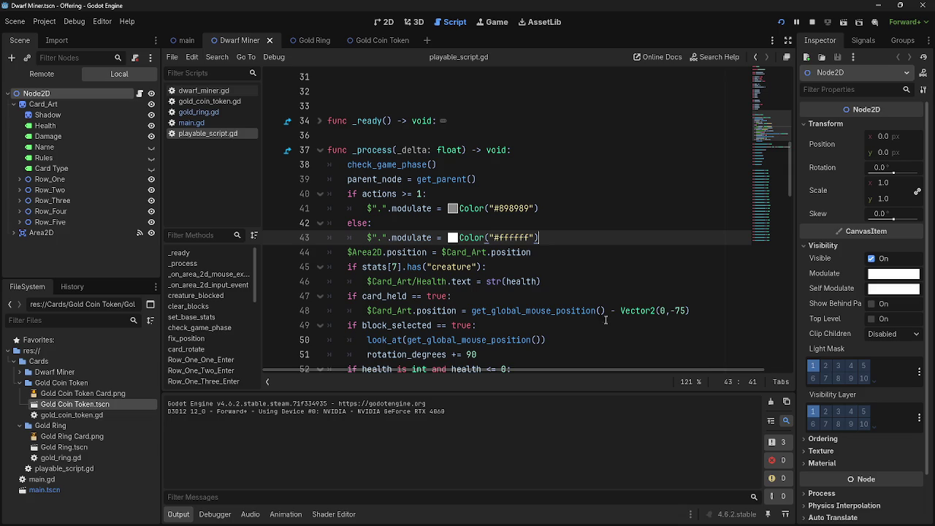
- Copy the grey #898989 code, park it after else on line 42, and save
click(418, 194)
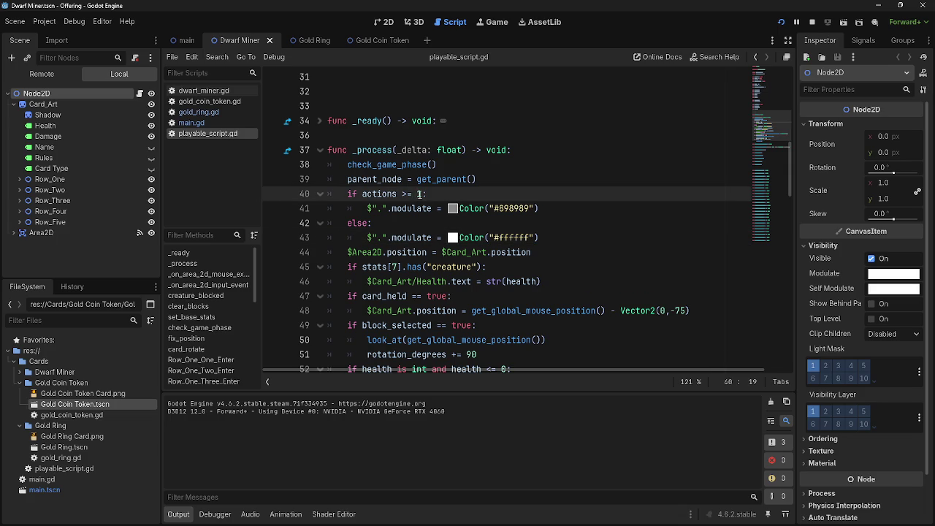
click(550, 212)
double_click(512, 237)
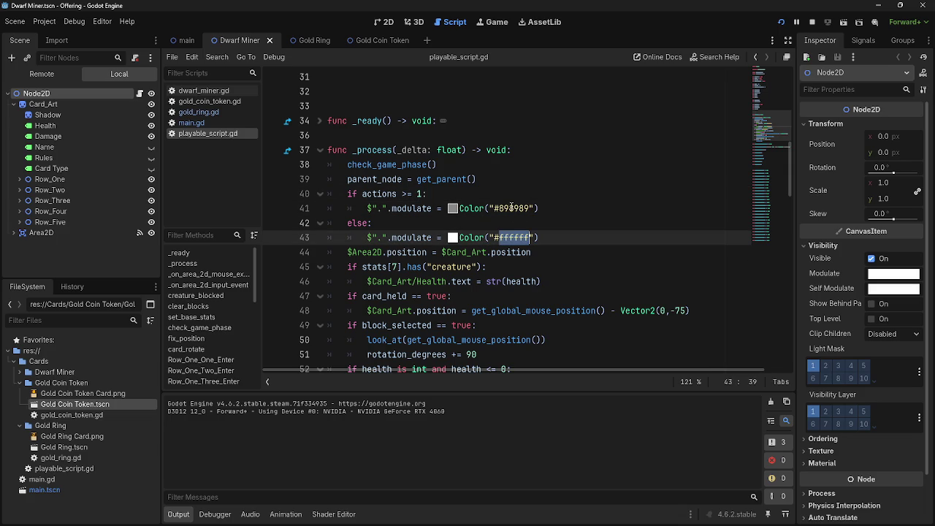
key(ctrl+c)
double_click(511, 208)
key(ctrl+v)
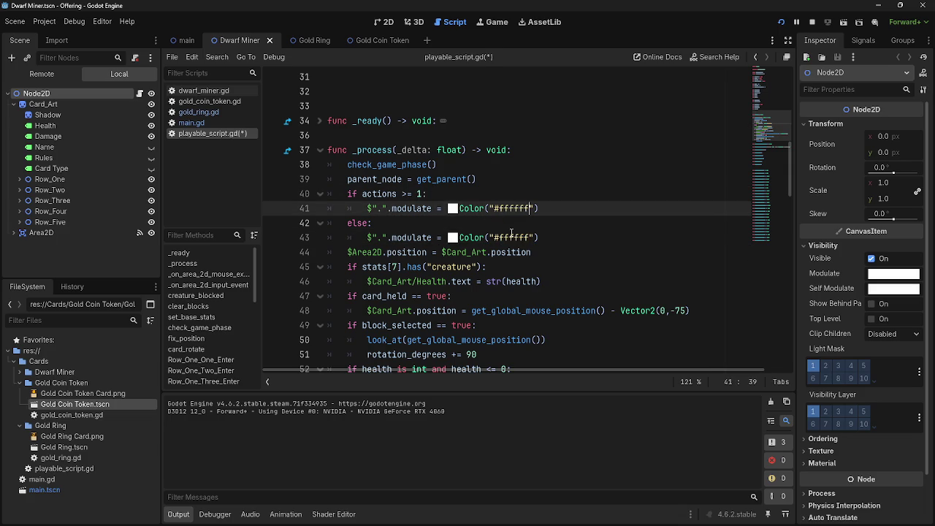
key(ctrl+z)
key(ctrl+c)
key(Down)
key(ctrl+v)
key(ctrl+s)
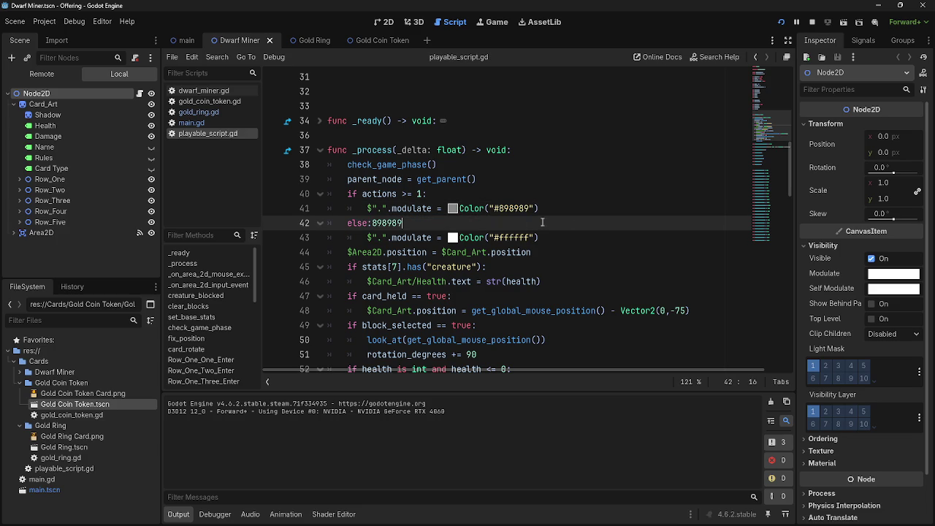
- Replace the #898989 on line 41 with #ffffff
key(Down)
key(ctrl+shift+Right)
key(ctrl+c)
key(Up)
key(Up)
key(ctrl+shift+Left)
key(ctrl+v)
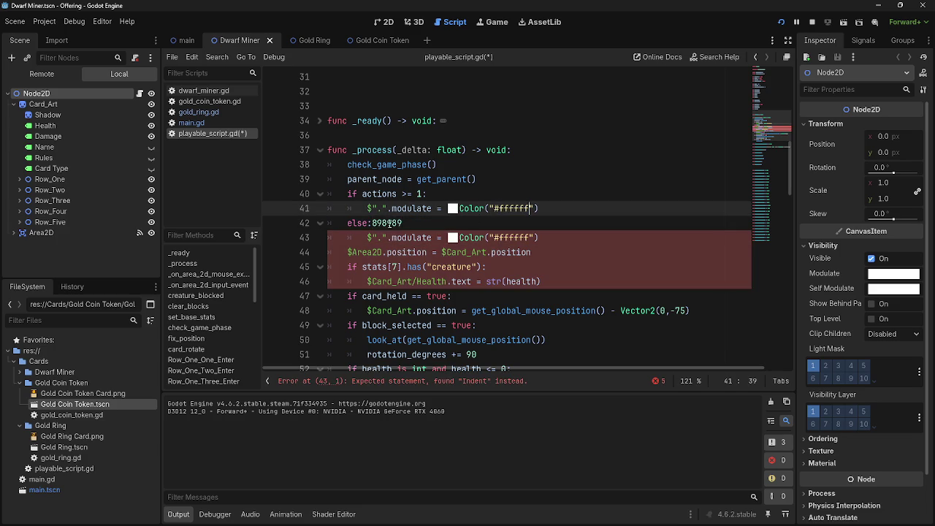
- Put #898989 on line 43, delete the parked copy after else, and run the game
key(Down)
key(ctrl+shift+Left)
key(ctrl+c)
key(Down)
key(ctrl+shift+Right)
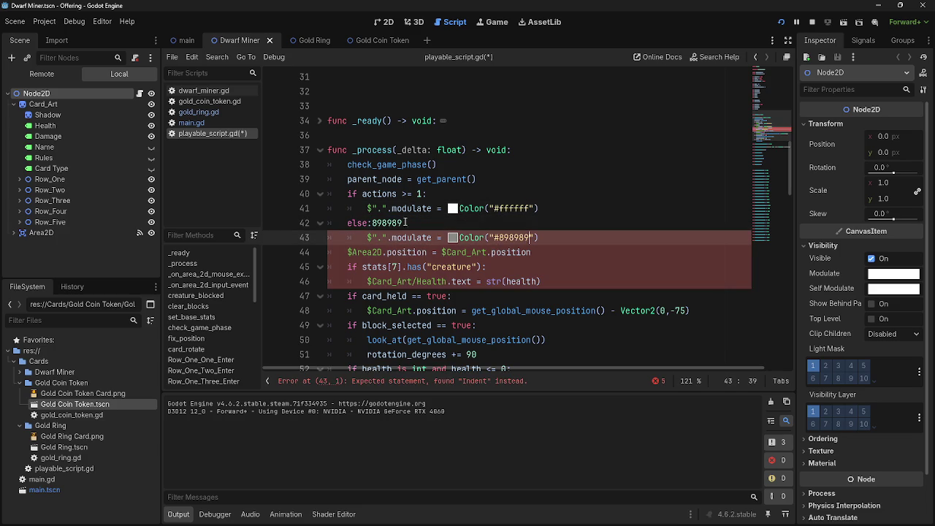
key(ctrl+v)
key(Up)
key(ctrl+shift+Left)
key(BackSpace)
key(F5)
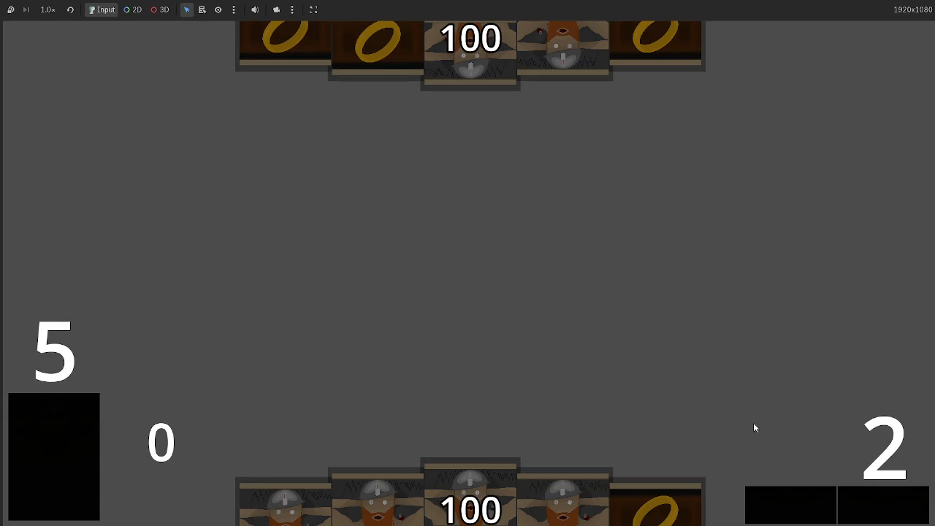
- Play four dwarf cards and a ring card in the test game, then stop it with F8
key(super)
key(super)
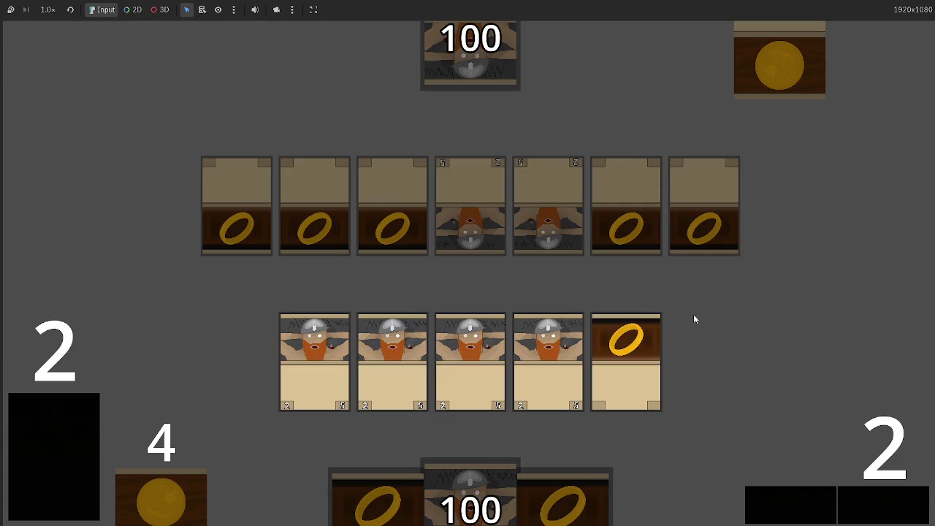
key(F8)
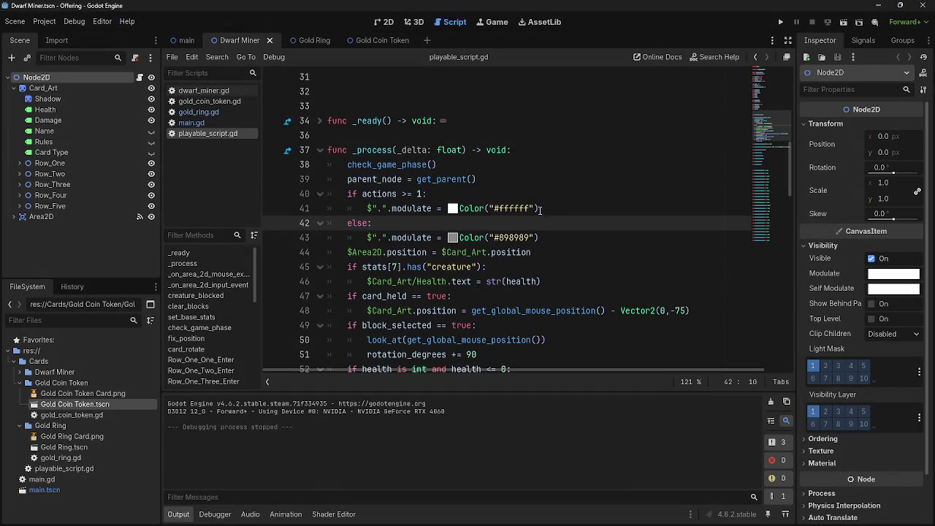
- Start a new line 40 reading 'if' below the get_parent line
click(552, 211)
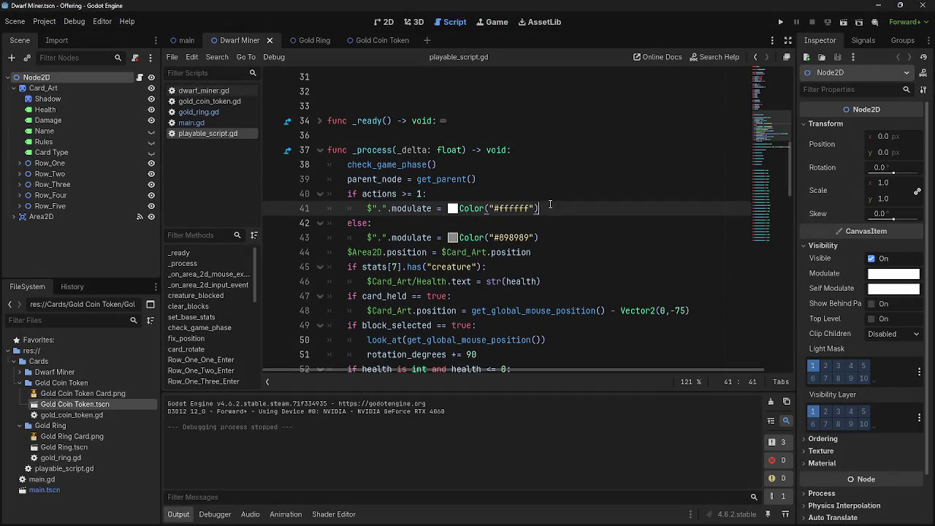
click(551, 198)
click(557, 180)
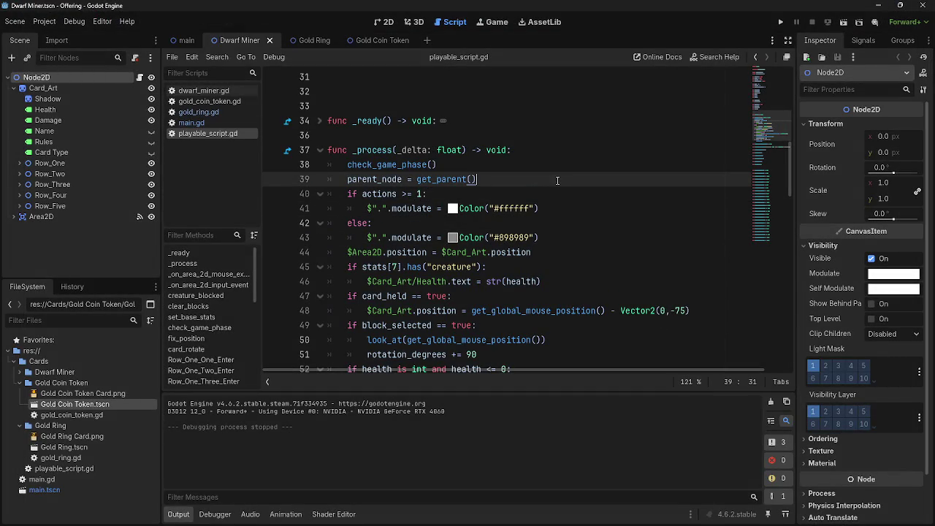
key(Return)
text(if)
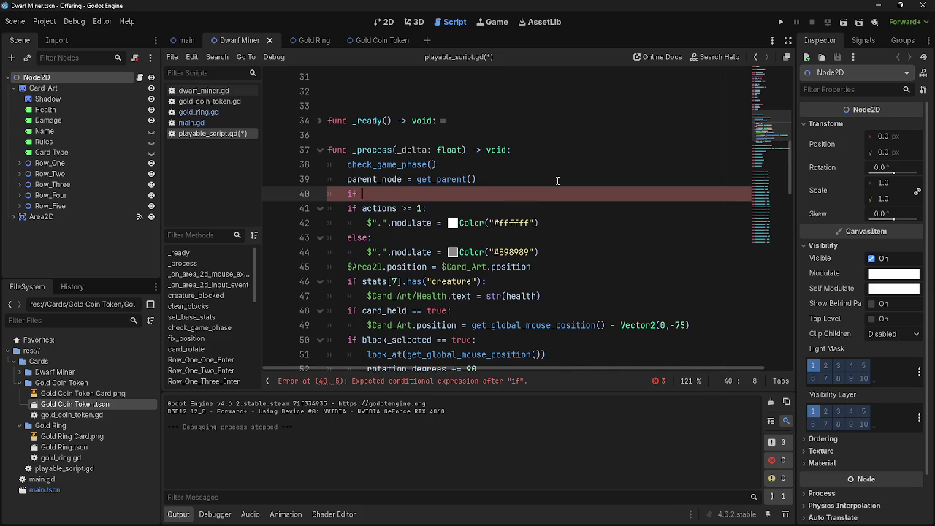
- Replace the bare 'if' with fix_position's 'if parent_node.name == "Battlefield":' condition
scroll(557, 180, down, 15)
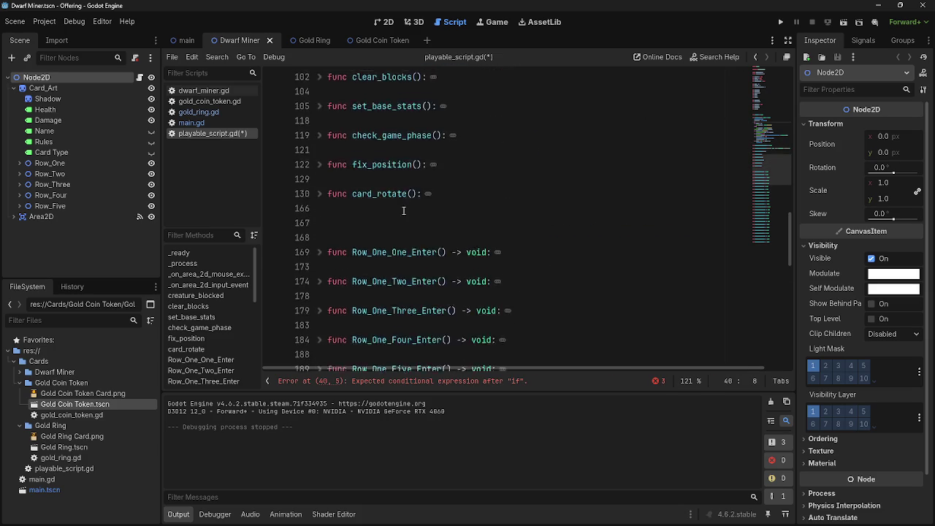
scroll(365, 241, up, 4)
scroll(335, 276, down, 2)
click(321, 252)
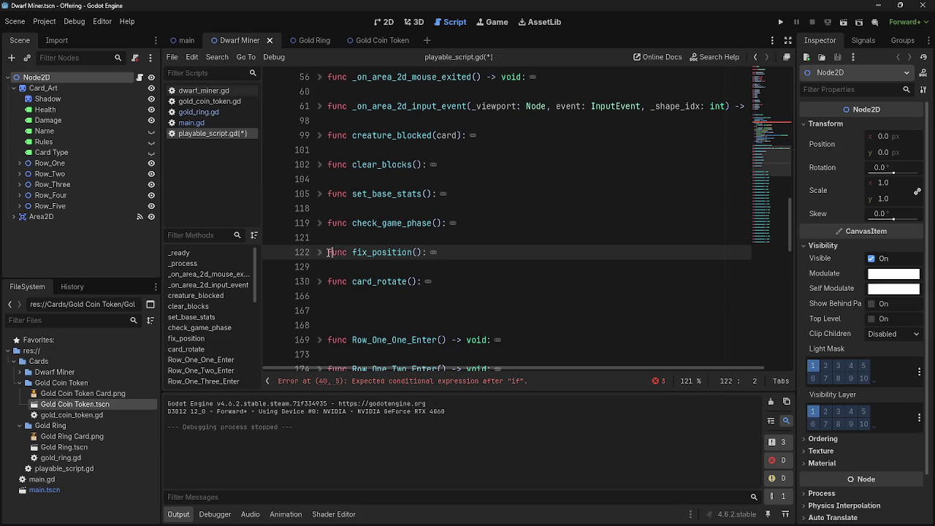
click(320, 253)
drag(540, 296, 345, 296)
scroll(584, 263, up, 10)
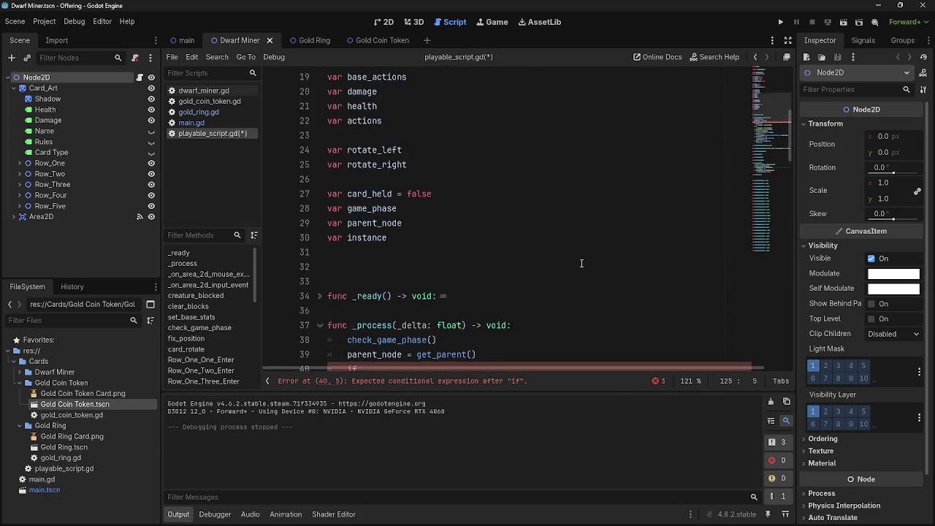
scroll(581, 261, down, 3)
click(405, 238)
double_click(352, 237)
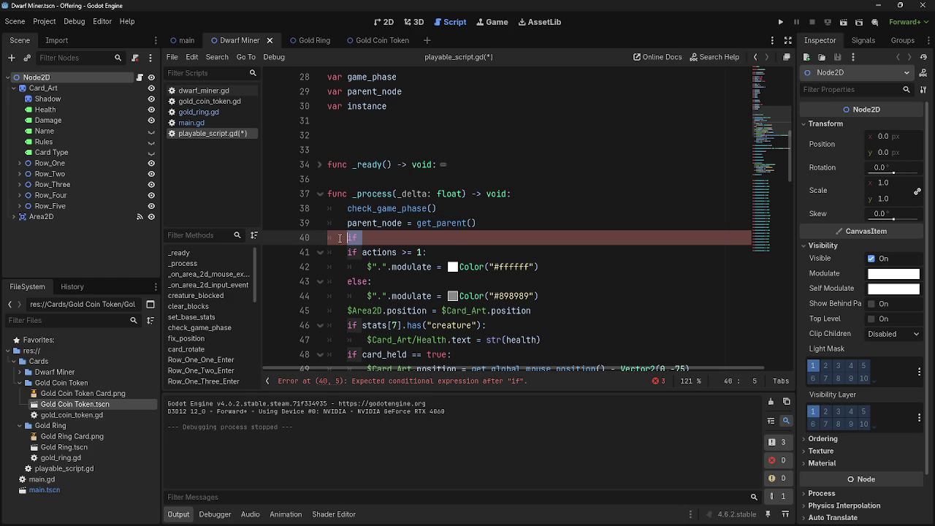
key(ctrl+v)
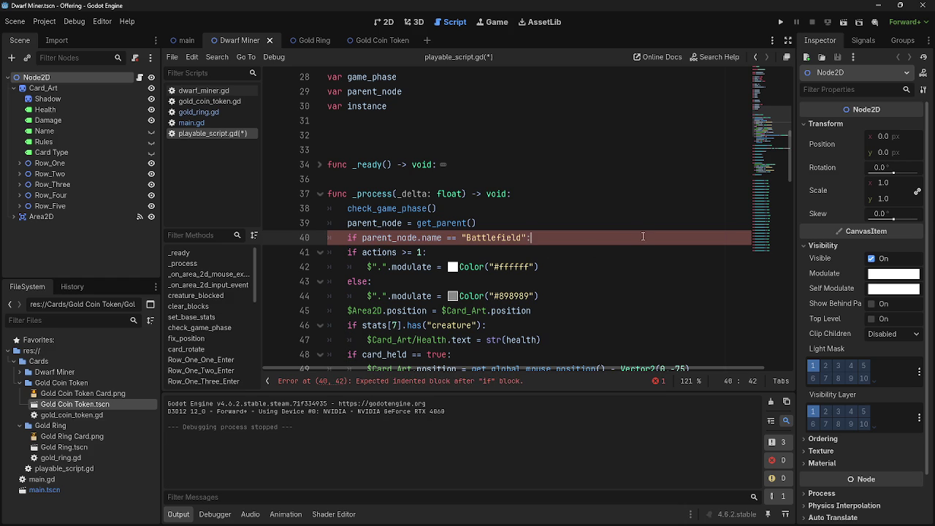
- Select the "Battlefield_Two" check in fix_position for reuse
scroll(502, 291, down, 15)
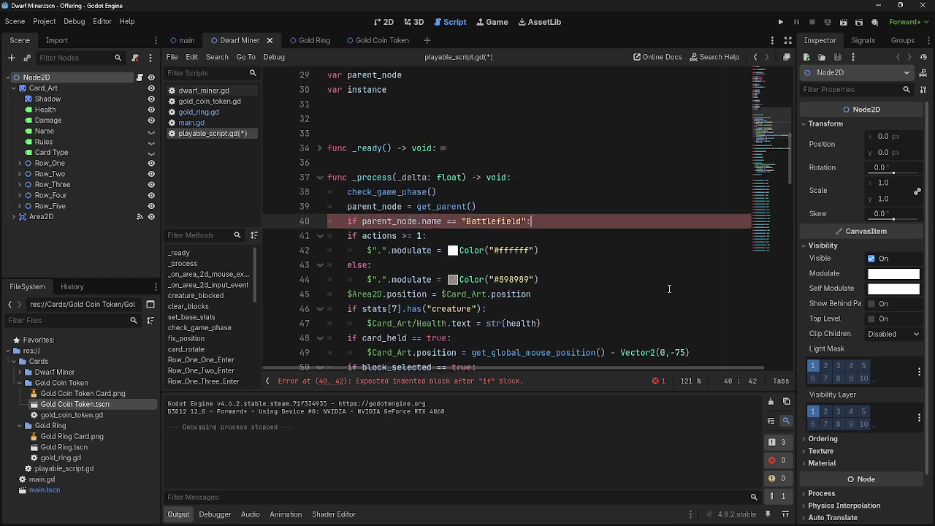
scroll(652, 286, down, 5)
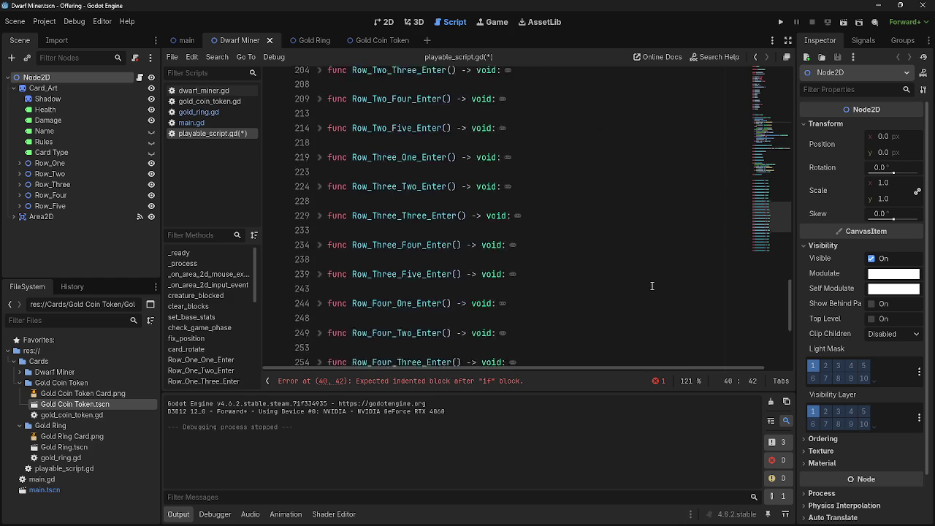
scroll(652, 286, up, 13)
drag(564, 284, 347, 285)
scroll(642, 311, up, 12)
scroll(641, 311, up, 5)
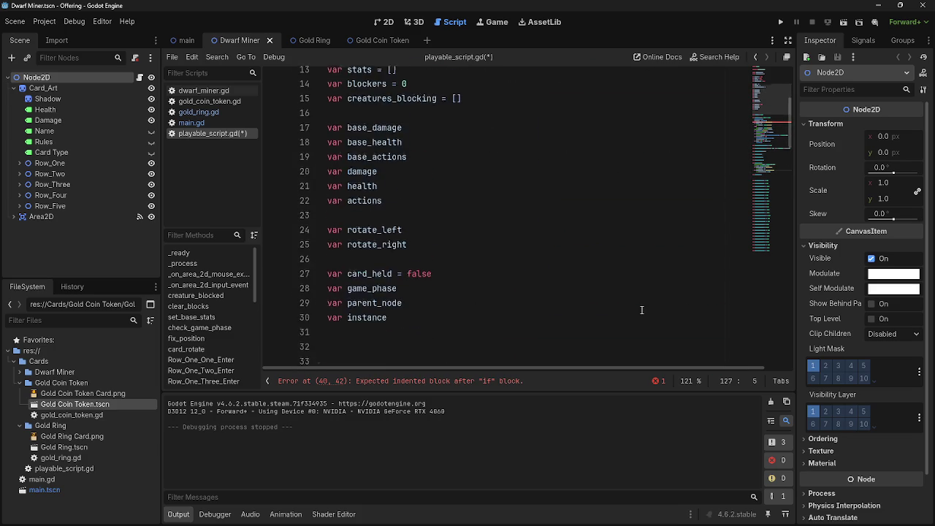
scroll(641, 311, down, 6)
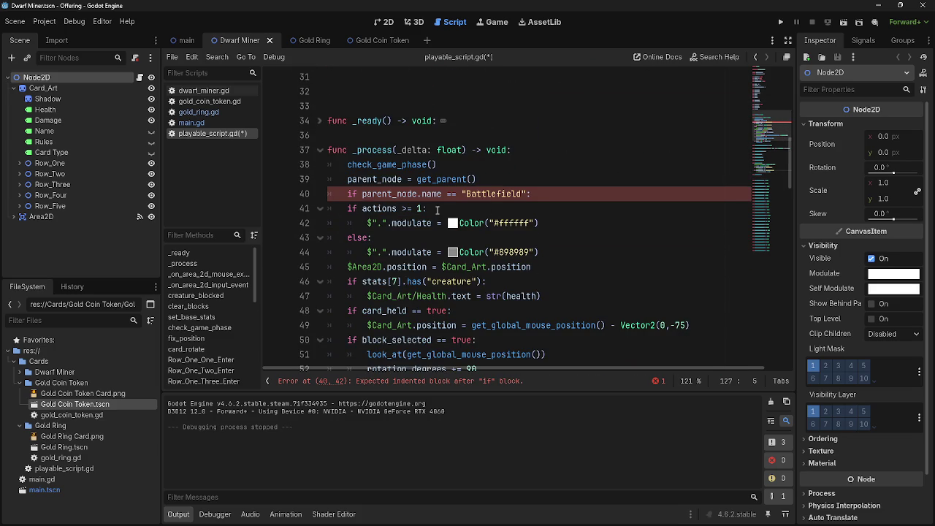
- Append 'or' and the "Battlefield_Two" check to line 40, removing the duplicate 'if' and extra colon
click(532, 194)
key(BackSpace)
text(or)
key(ctrl+v)
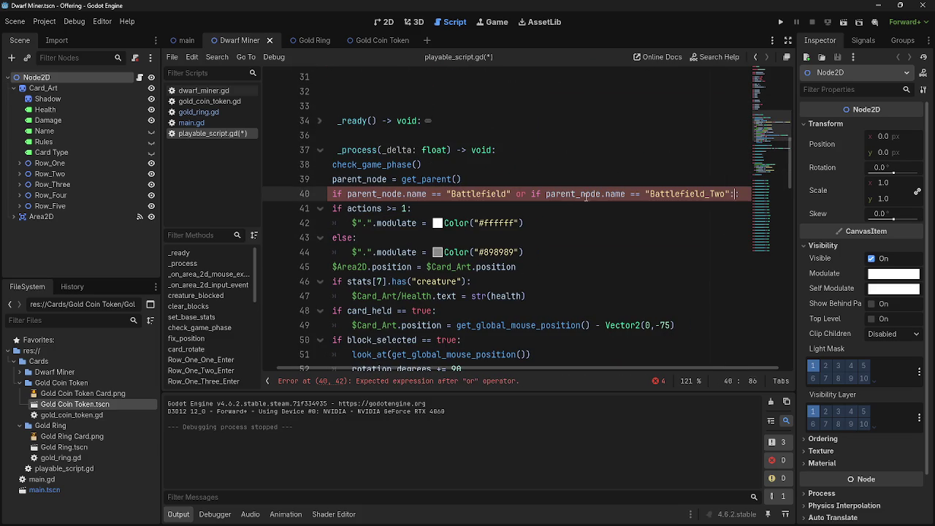
double_click(538, 194)
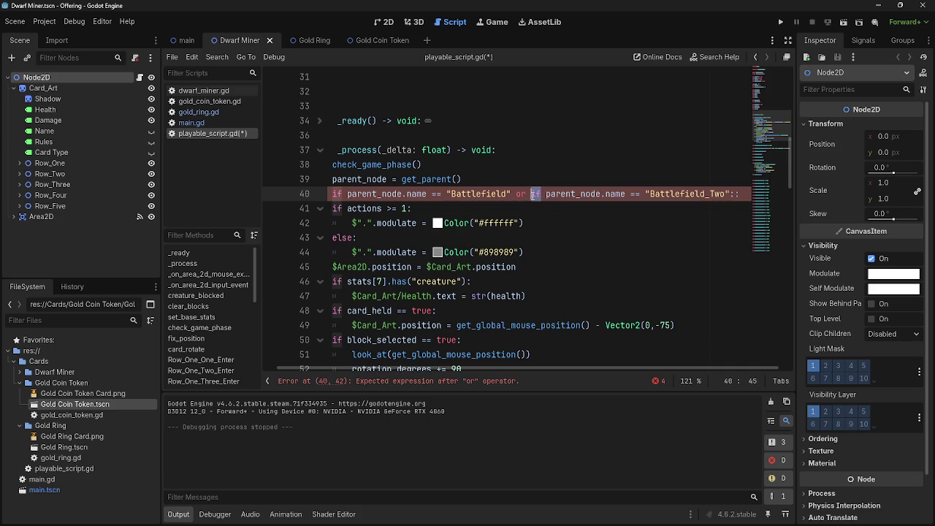
key(BackSpace)
key(BackSpace)
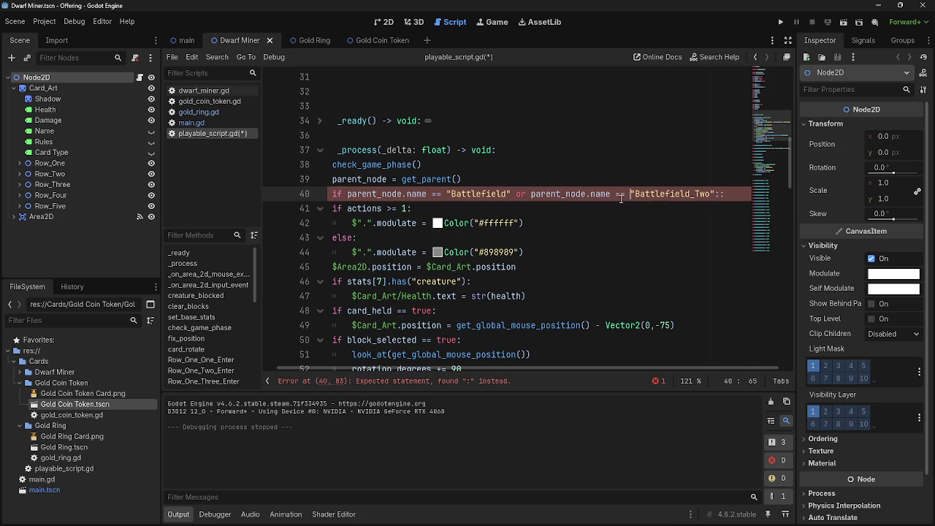
drag(630, 197, 530, 201)
key(BackSpace)
click(634, 194)
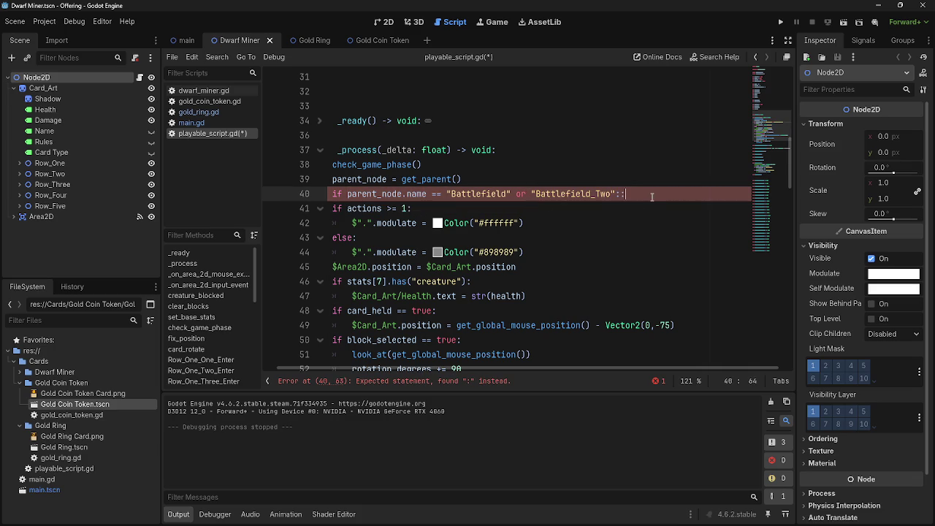
scroll(510, 371, left, 1)
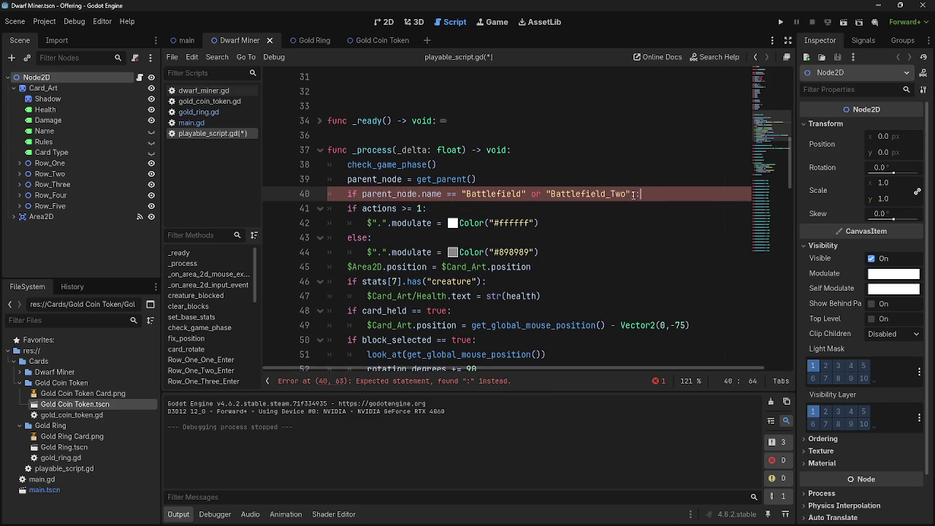
key(BackSpace)
text(:)
key(BackSpace)
- Indent lines 41–44 so the actions tint block nests under line 40's condition
click(348, 208)
key(Tab)
key(Down)
key(Tab)
key(Down)
key(Tab)
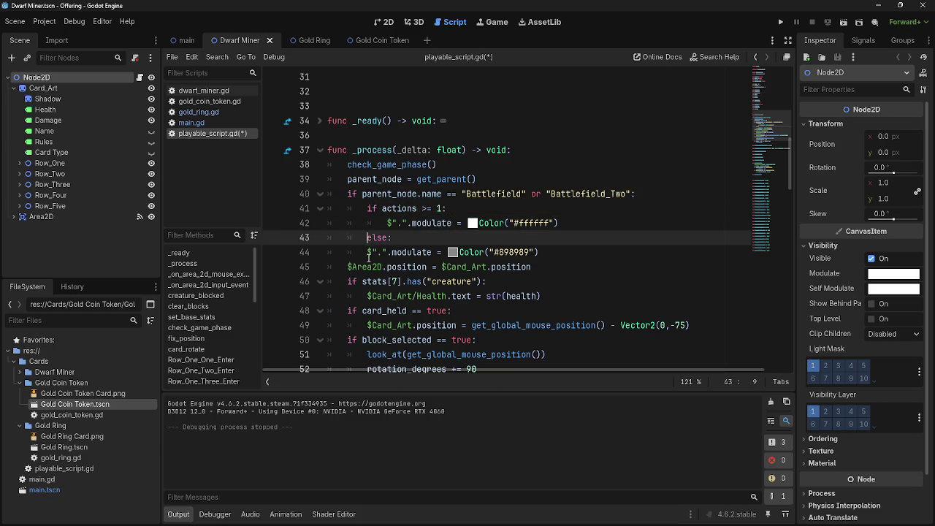
key(Down)
key(Tab)
click(638, 226)
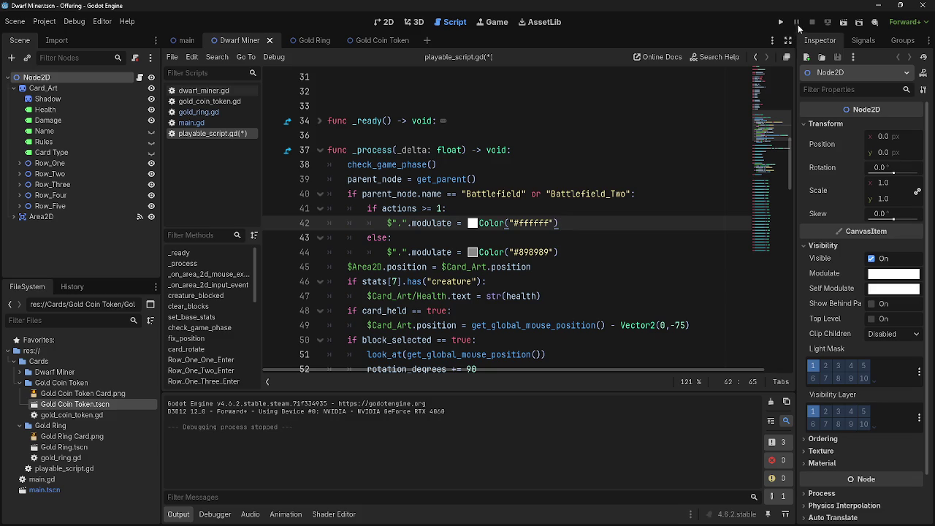
- Test-run the game, stop it, and review the line 40 condition
click(782, 23)
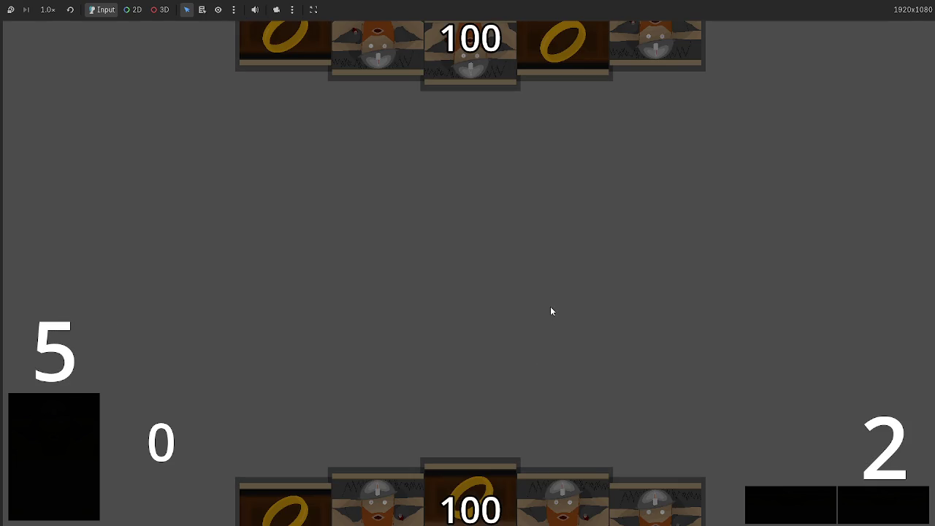
key(F8)
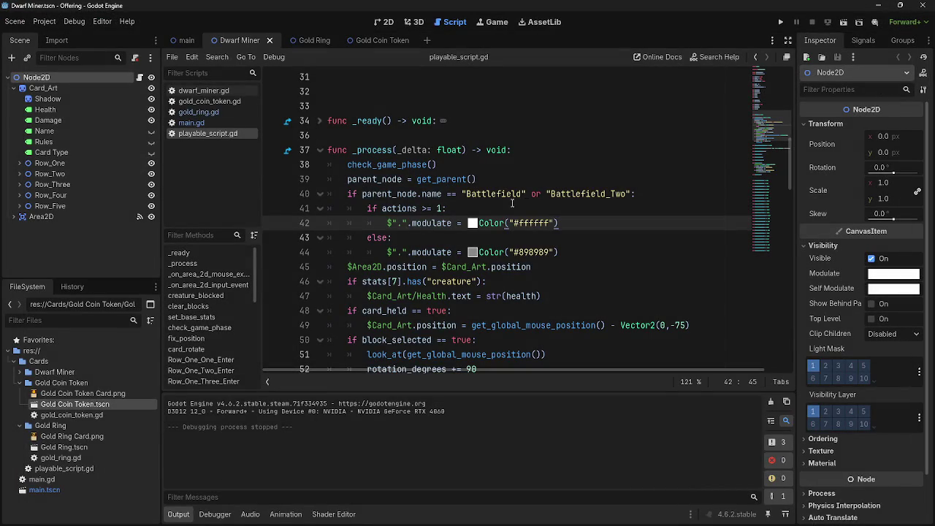
double_click(406, 208)
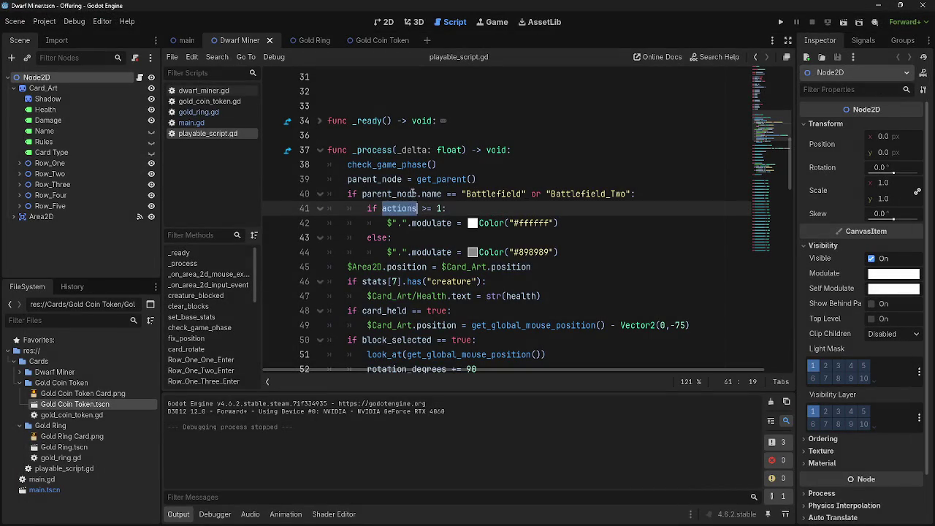
double_click(391, 193)
double_click(506, 193)
double_click(585, 194)
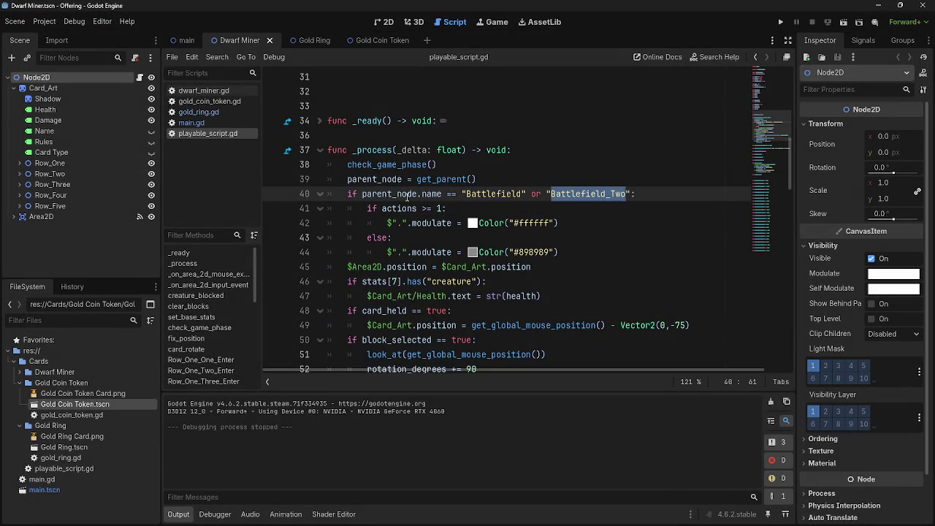
double_click(391, 194)
click(530, 194)
double_click(553, 194)
- Copy 'parent_node.name == ' and paste it after 'or' on line 40
click(369, 208)
triple_click(369, 208)
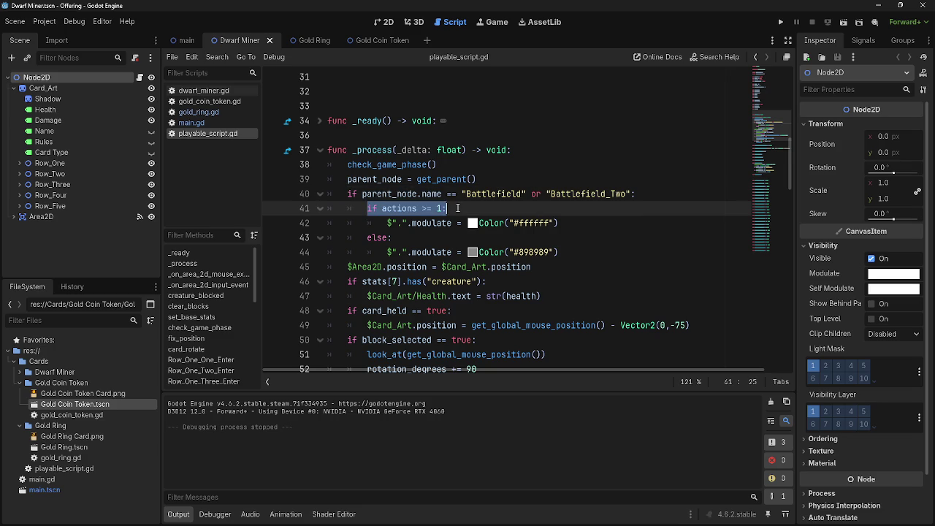
click(545, 193)
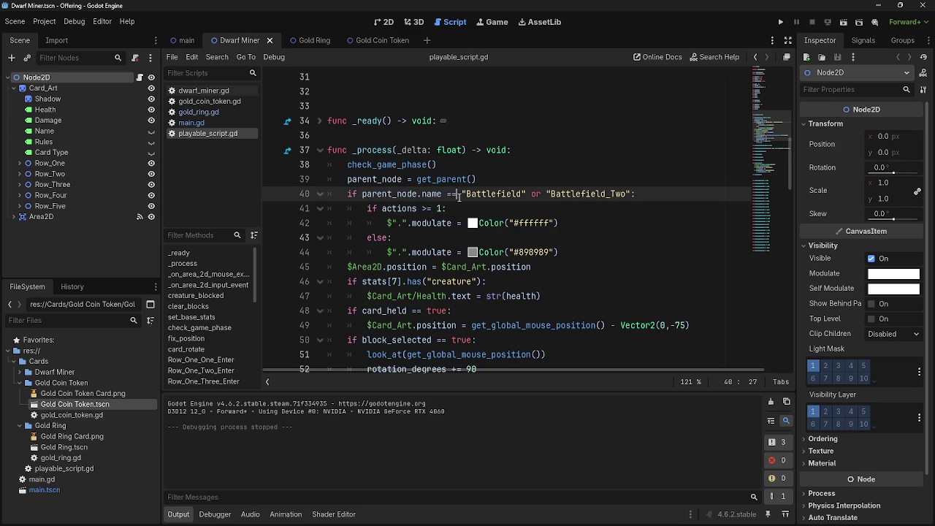
drag(459, 194, 358, 195)
key(ctrl+c)
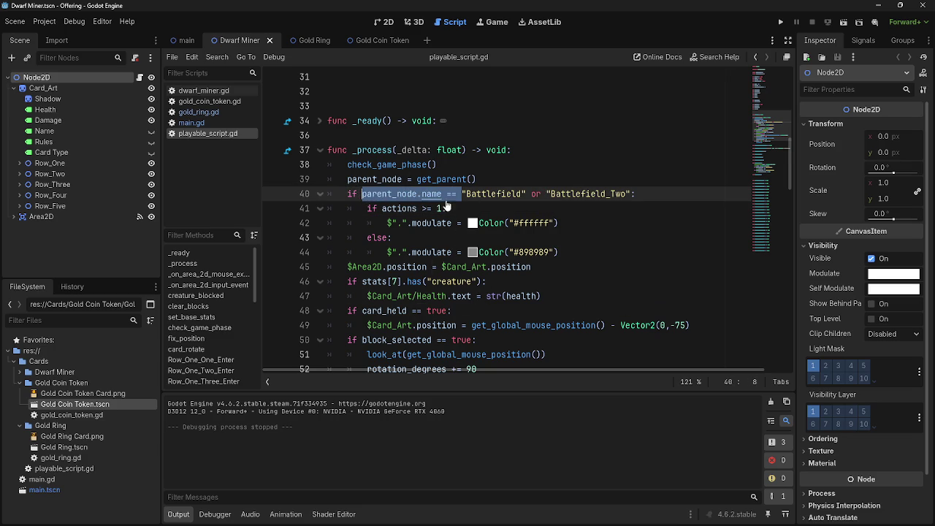
click(543, 195)
key(ctrl+v)
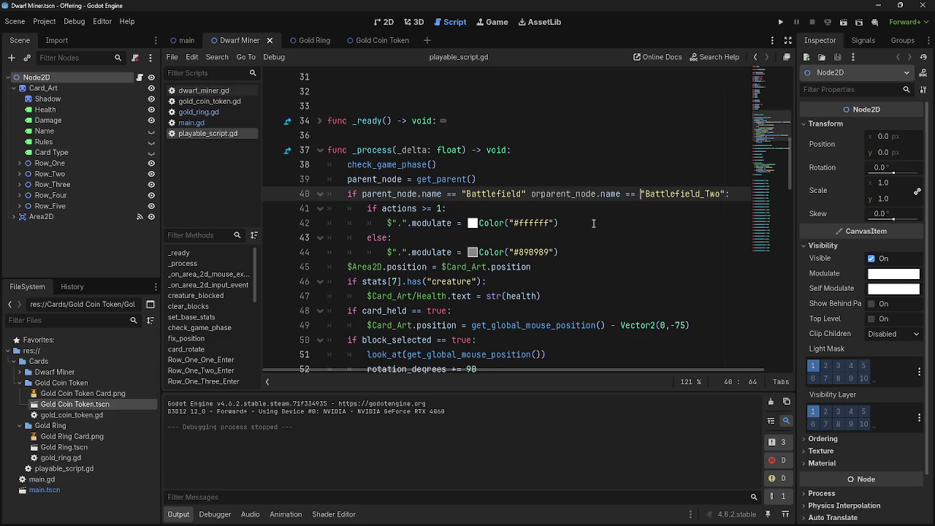
click(620, 212)
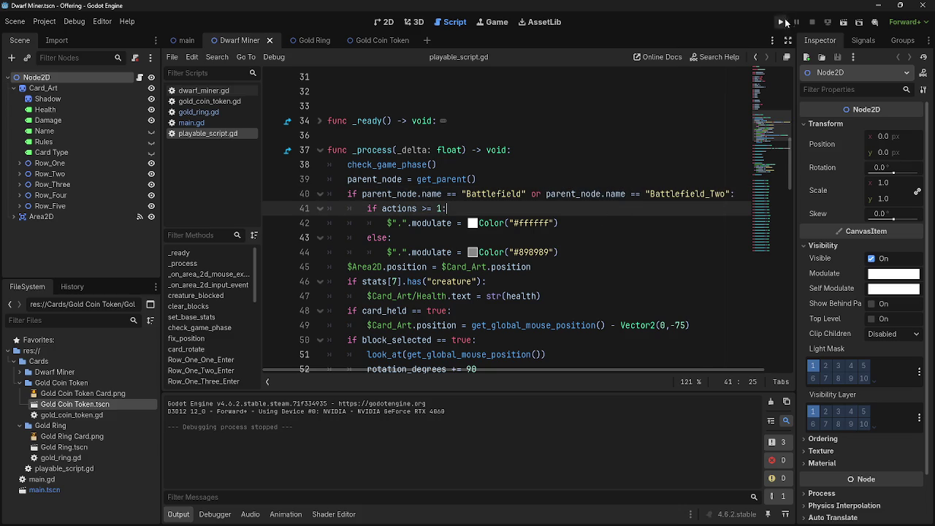
- Relaunch the game and bring its window to the front
click(781, 22)
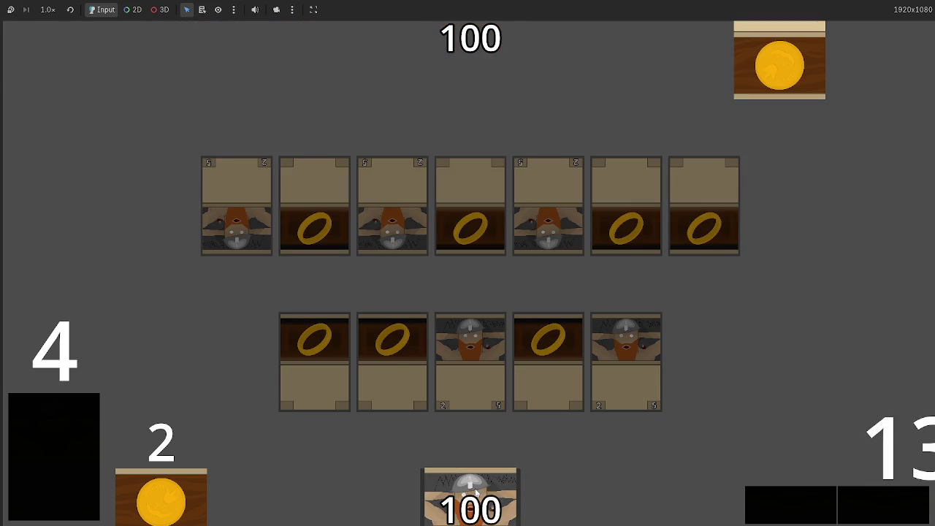
key(super)
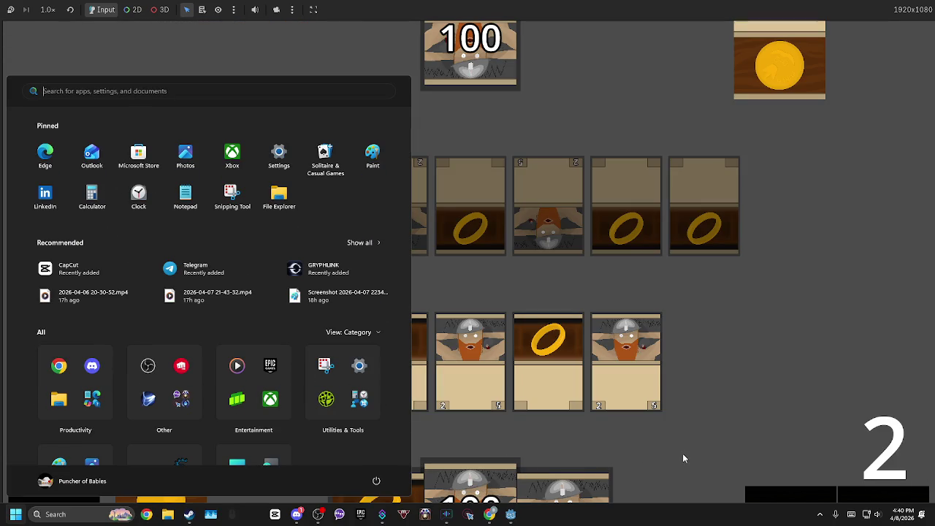
key(super)
key(alt+Tab)
key(alt+Tab)
key(alt+Tab)
key(alt+Tab)
key(alt+Tab)
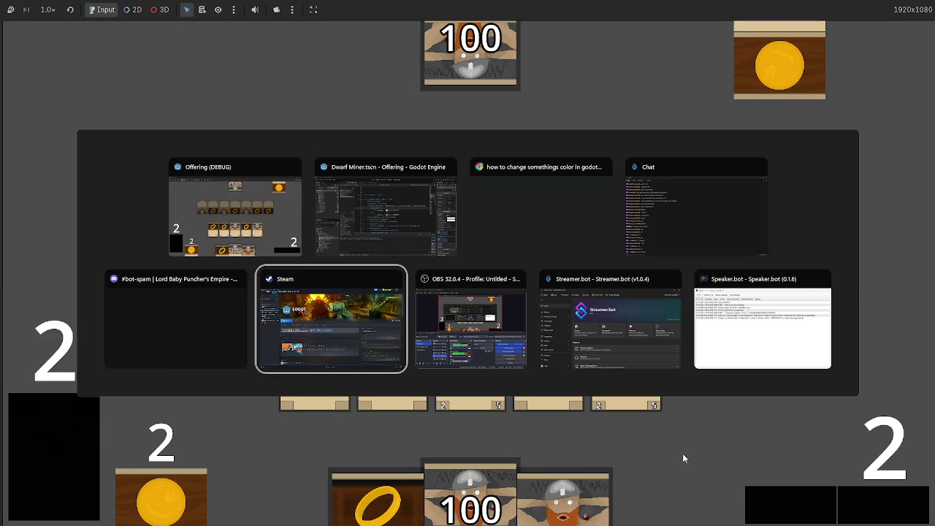
key(Escape)
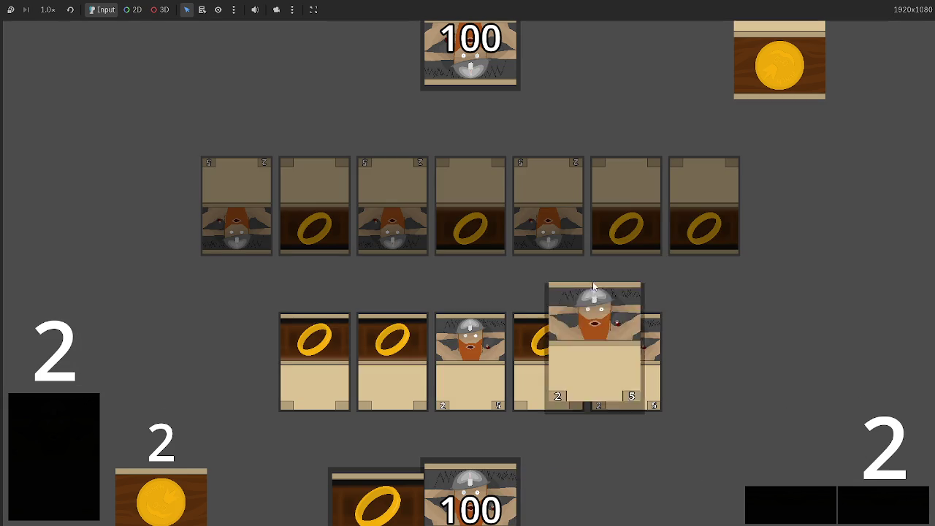
- Resolve combat so health drops to 96, then play the dwarf and ring cards from hand
click(854, 504)
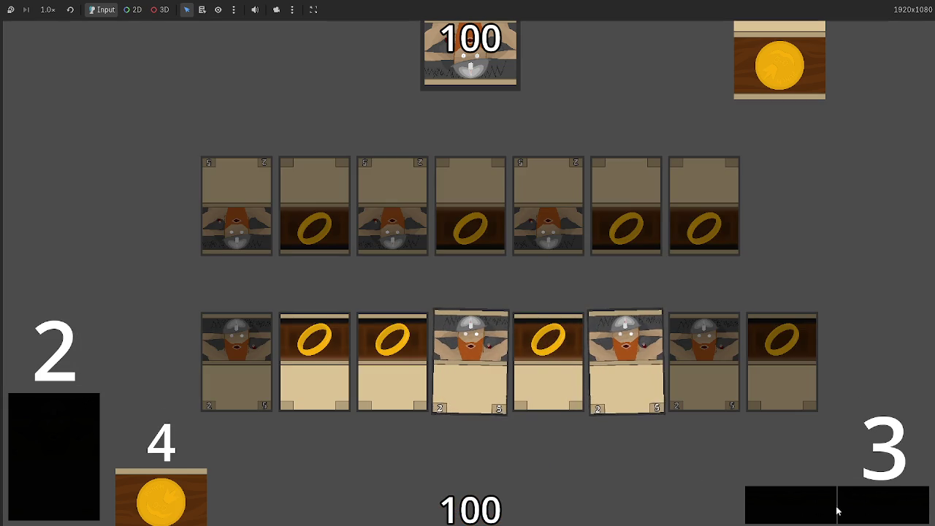
click(795, 514)
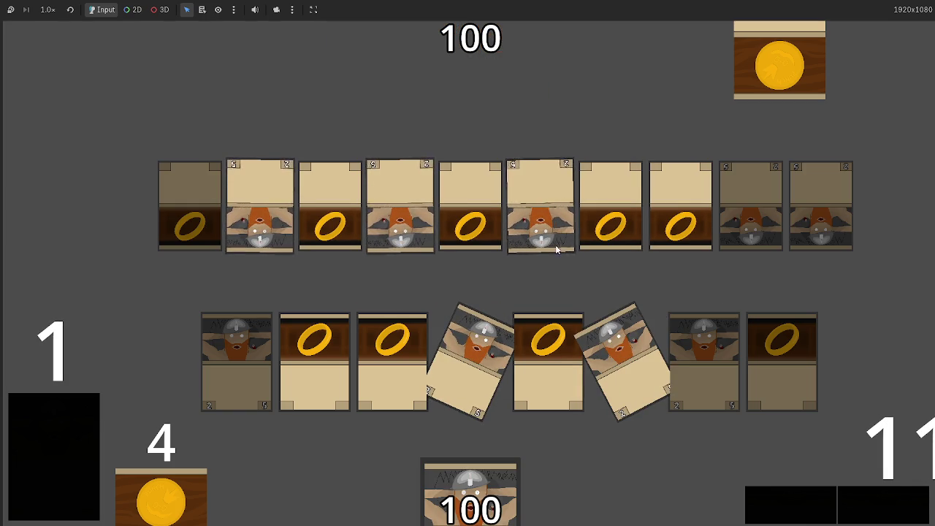
click(895, 491)
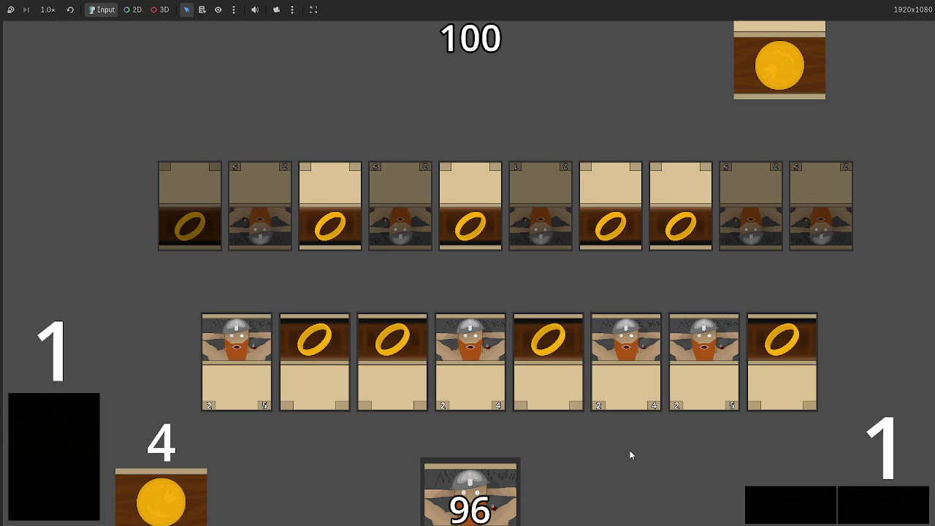
click(493, 497)
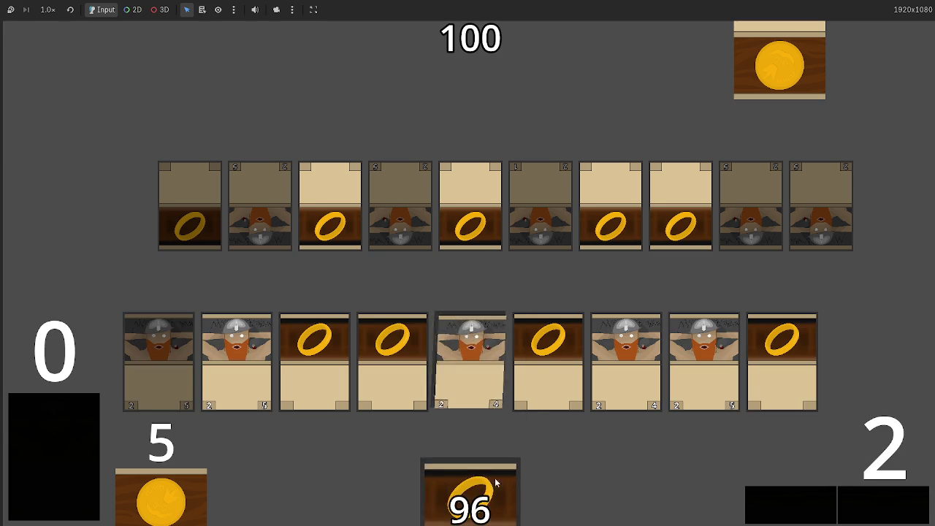
click(494, 478)
click(877, 507)
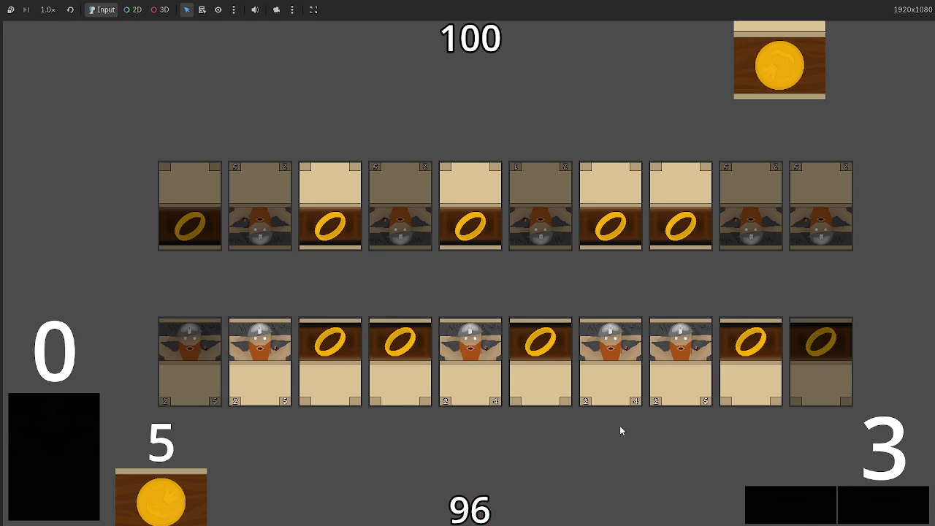
- Attack twice down to 86 health, then click a blocker to trigger the freed-object error at main.gd:127
click(794, 508)
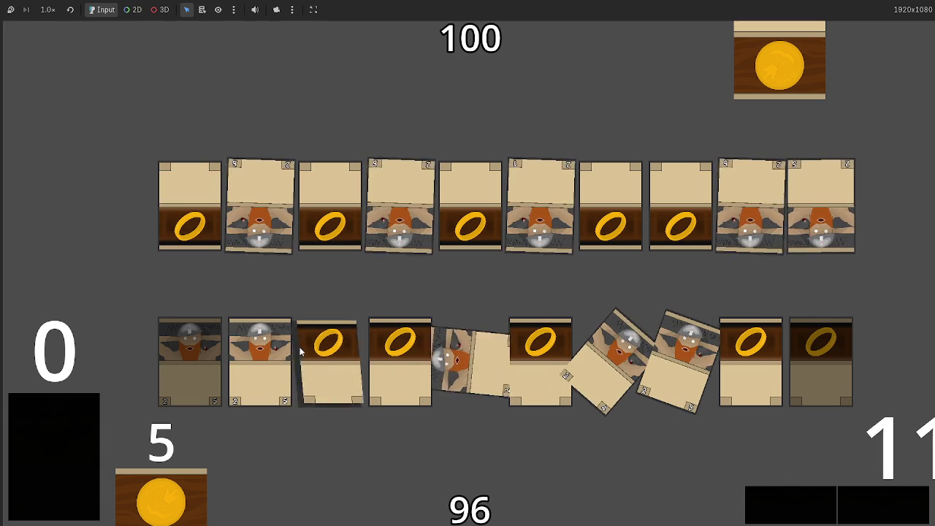
click(818, 506)
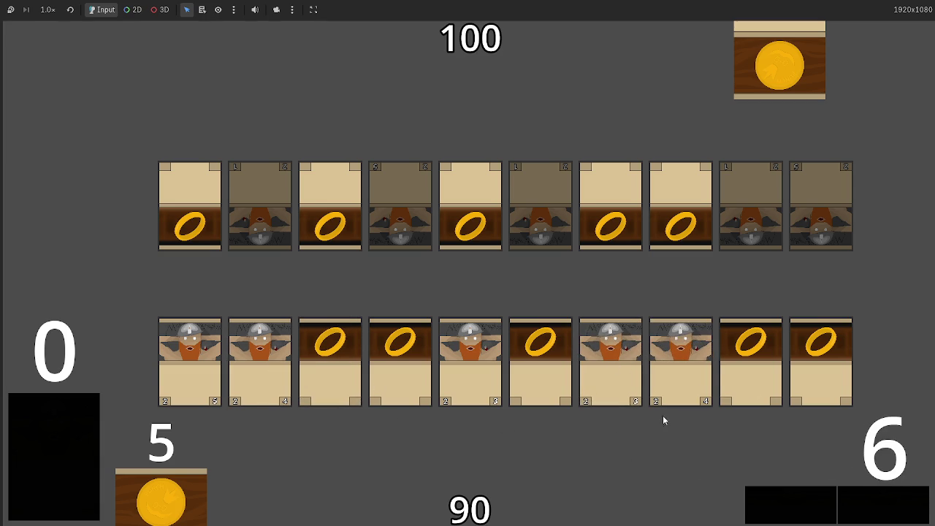
click(659, 352)
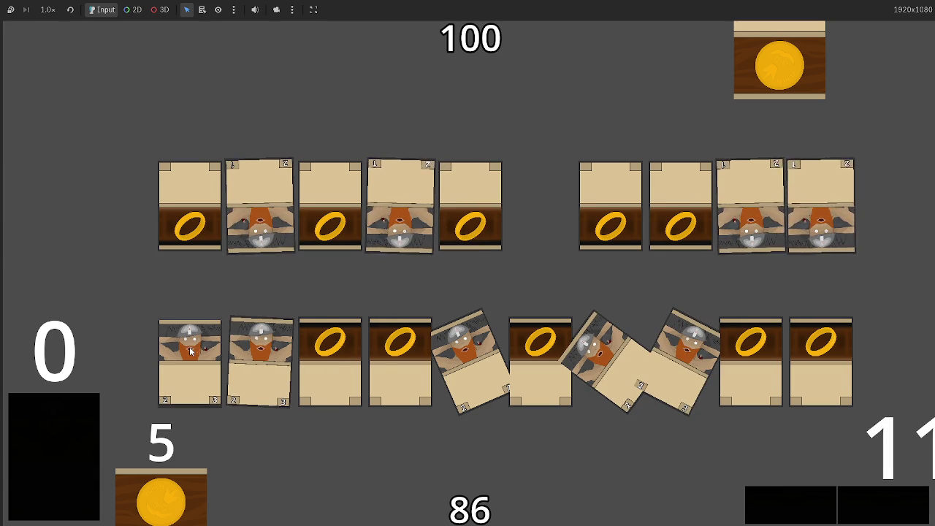
click(821, 220)
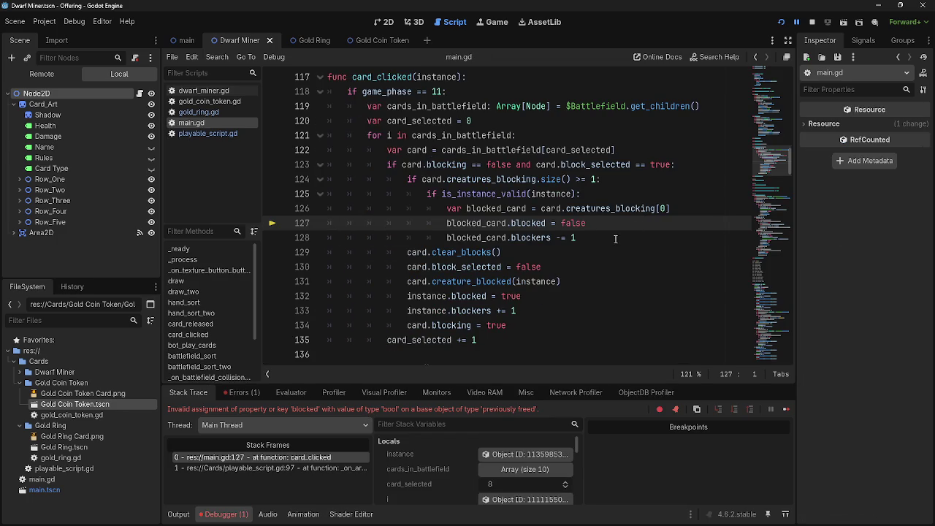
drag(616, 239, 469, 208)
mouse_move(582, 194)
mouse_down()
mouse_move(426, 193)
mouse_move(532, 193)
mouse_up()
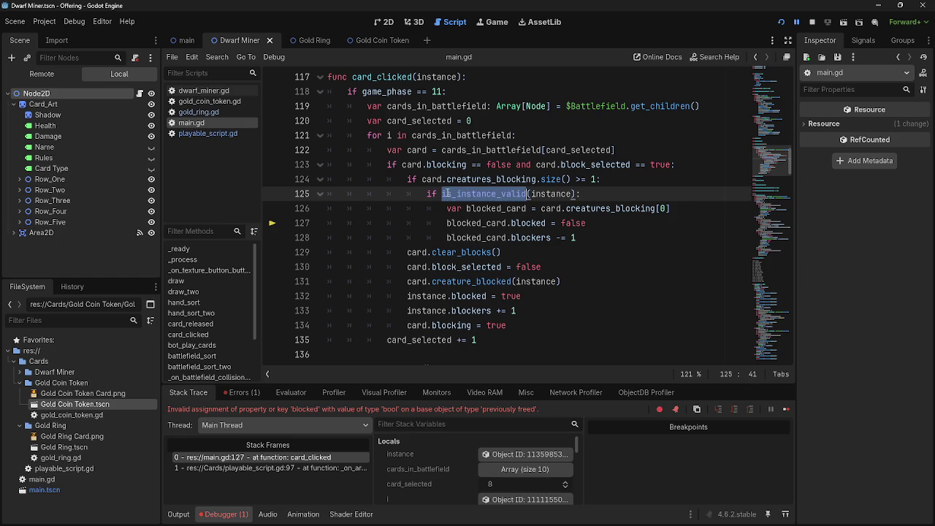
click(546, 194)
click(618, 193)
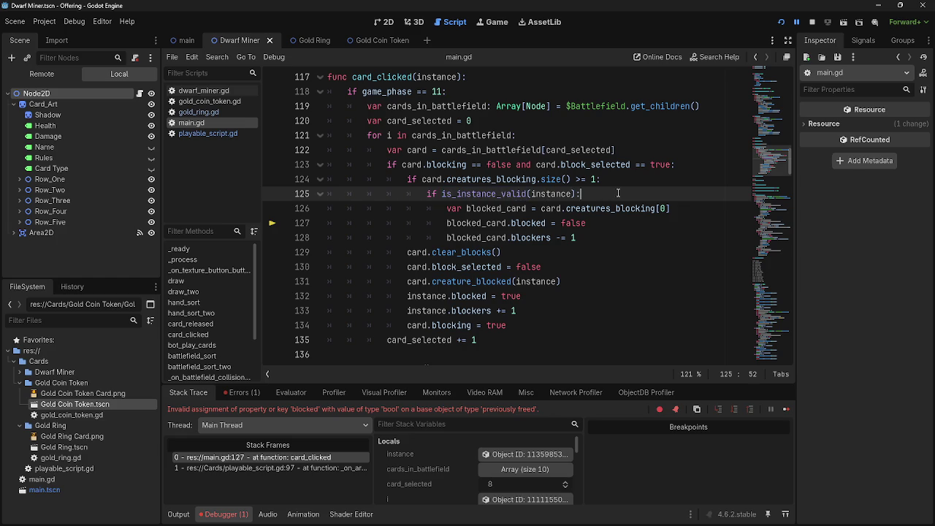
key(alt+Tab)
drag(447, 210, 602, 249)
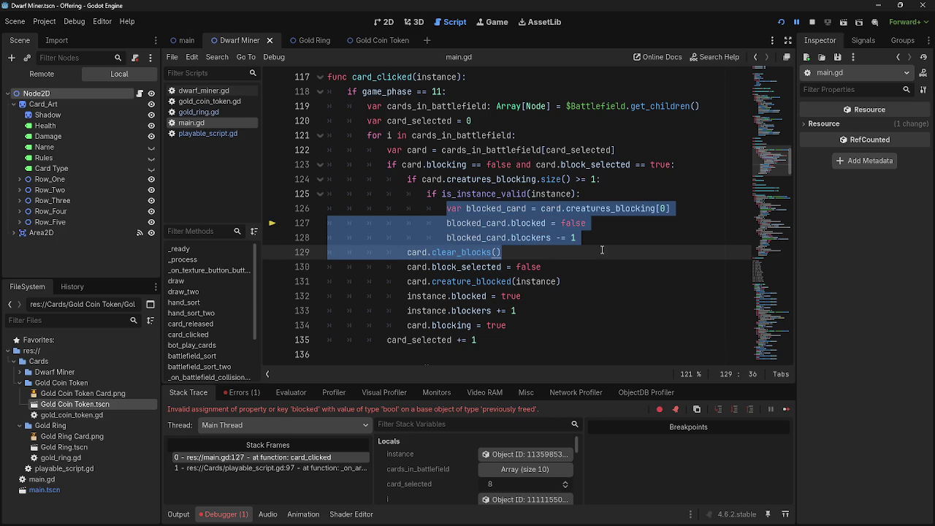
click(605, 237)
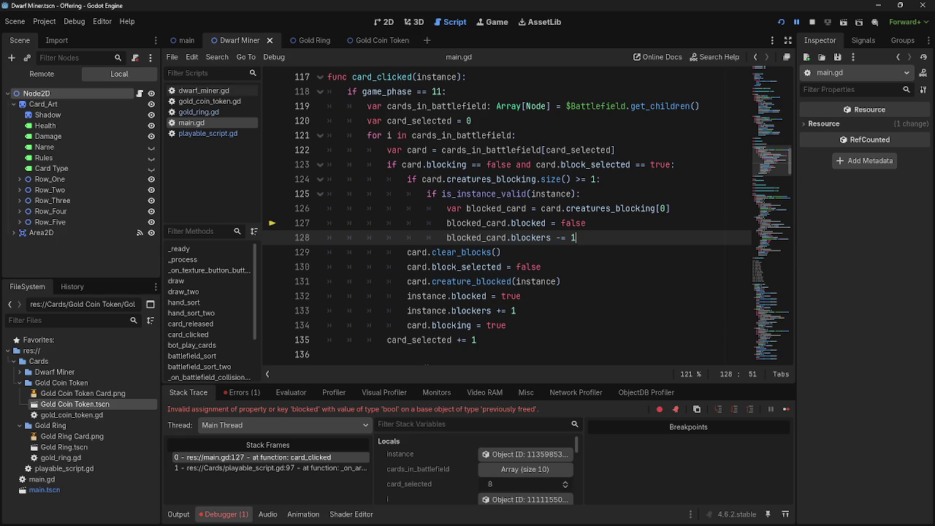
key(alt+Tab)
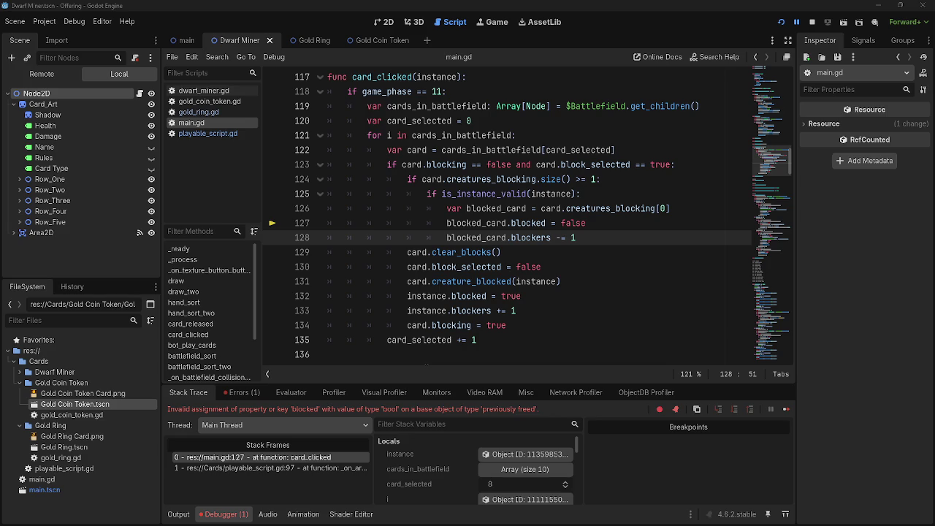
click(660, 233)
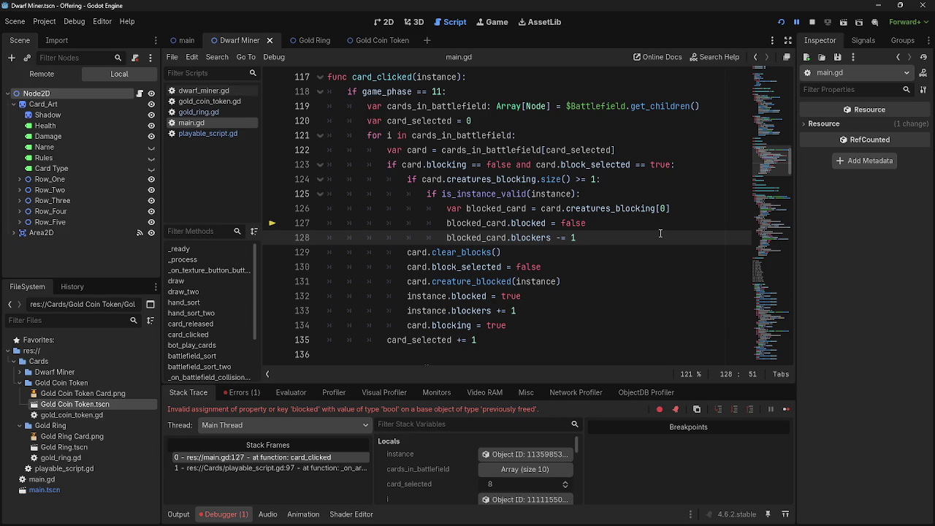
mouse_move(446, 208)
mouse_down()
mouse_move(438, 227)
mouse_move(631, 239)
mouse_up()
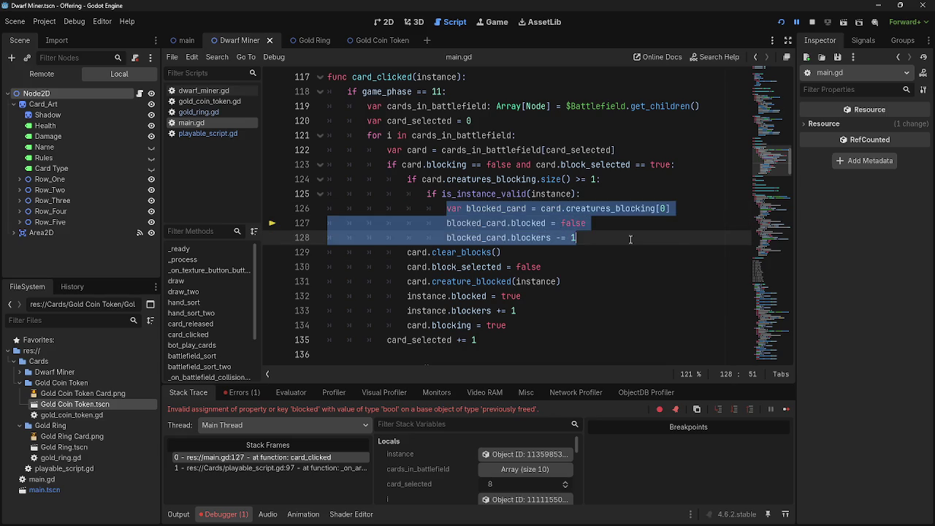
click(630, 239)
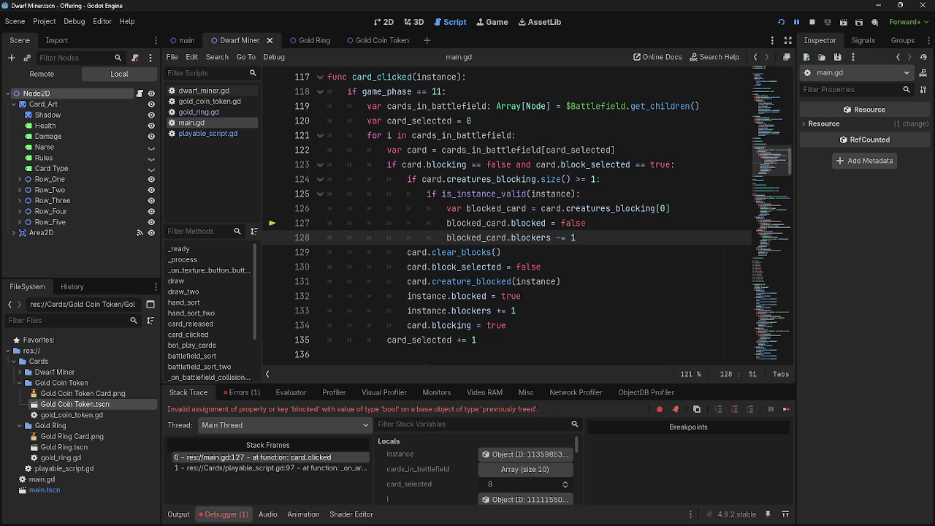
key(Down)
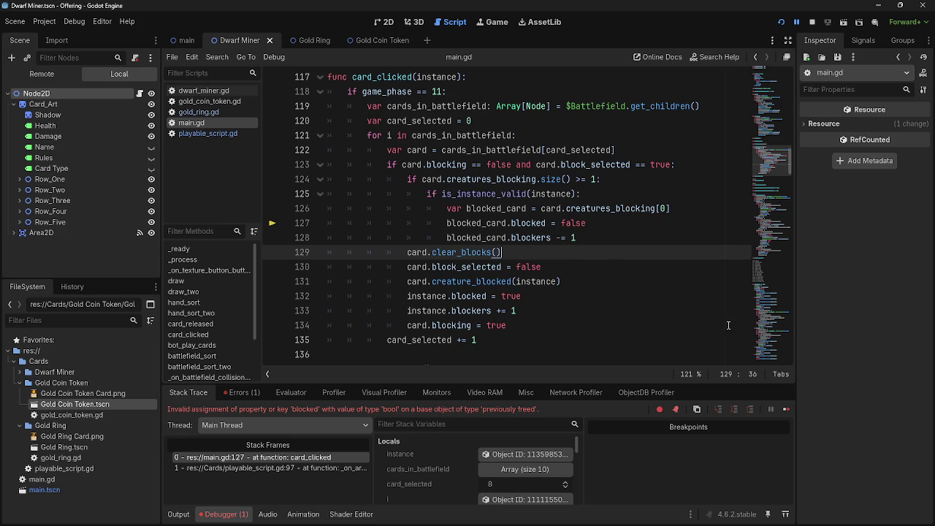
click(482, 238)
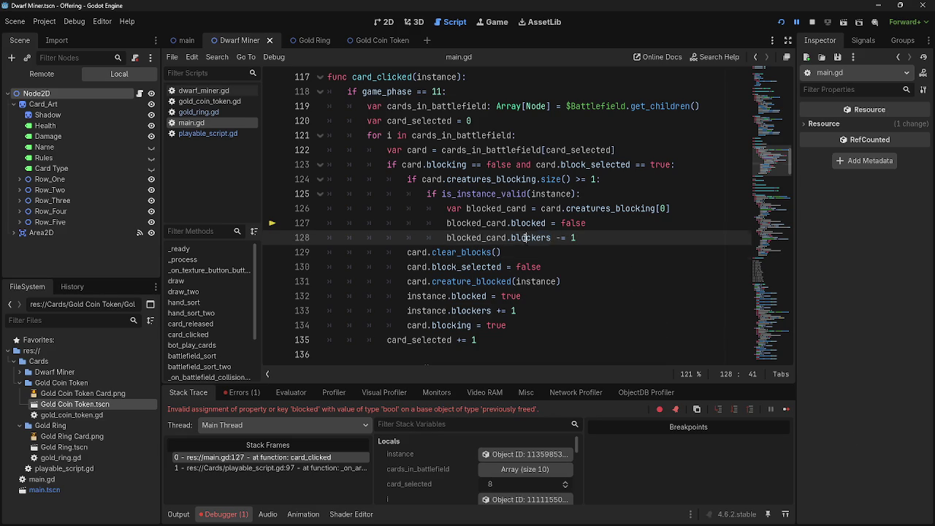
double_click(483, 238)
mouse_move(482, 238)
click(624, 226)
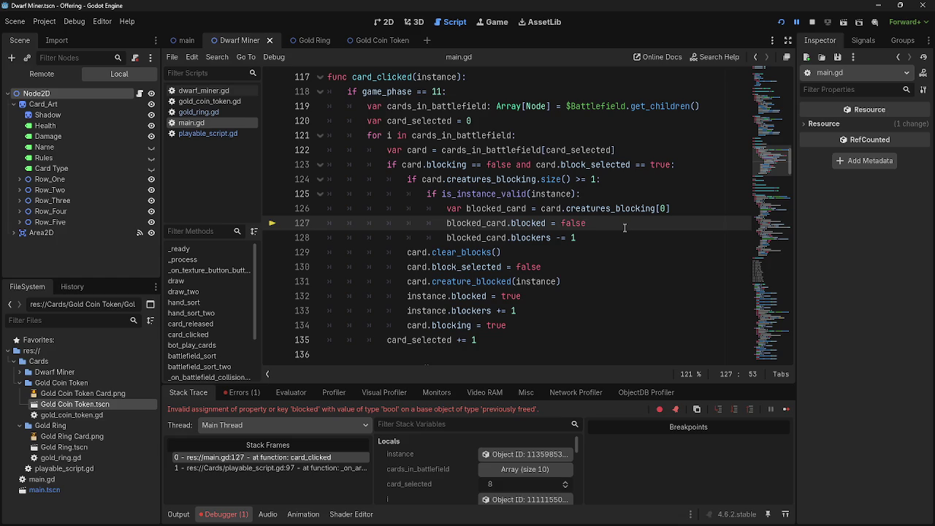
click(427, 252)
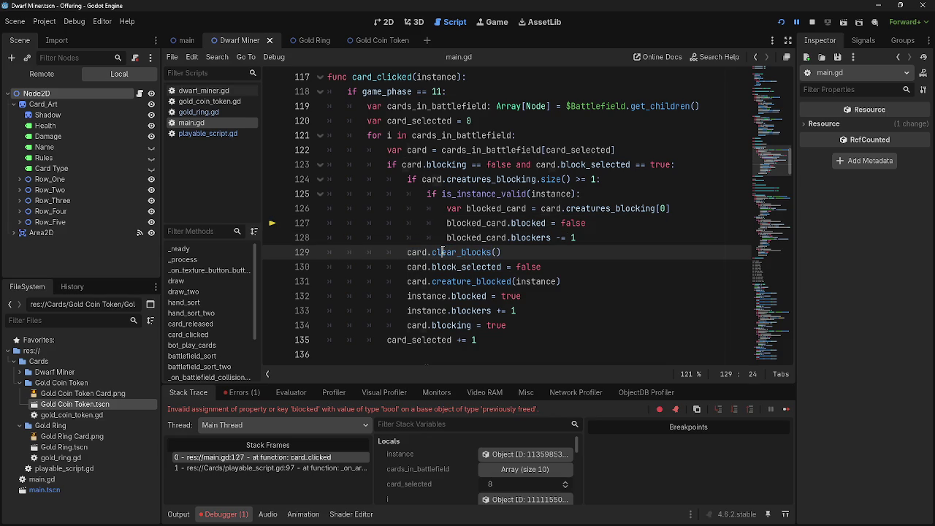
double_click(432, 252)
double_click(430, 252)
double_click(433, 252)
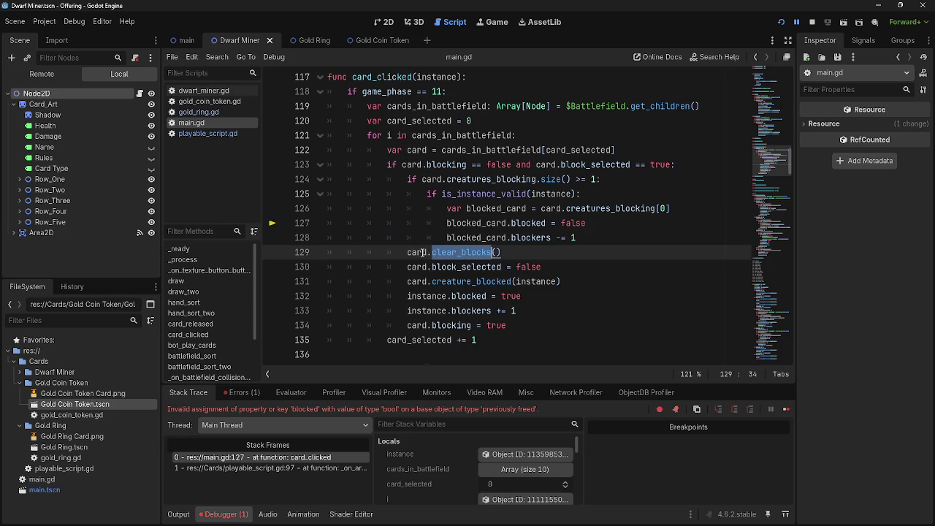
double_click(431, 253)
double_click(434, 252)
double_click(430, 252)
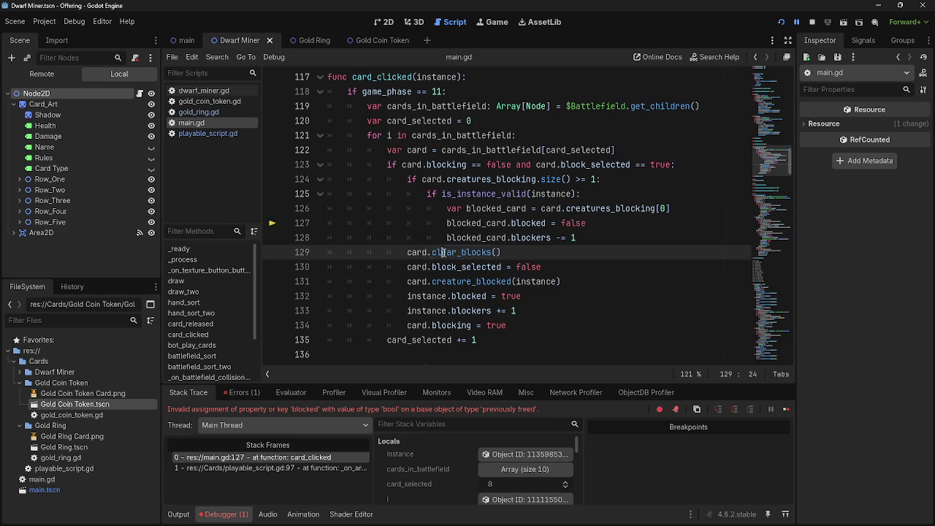
double_click(433, 253)
click(406, 253)
double_click(409, 252)
double_click(453, 254)
double_click(429, 252)
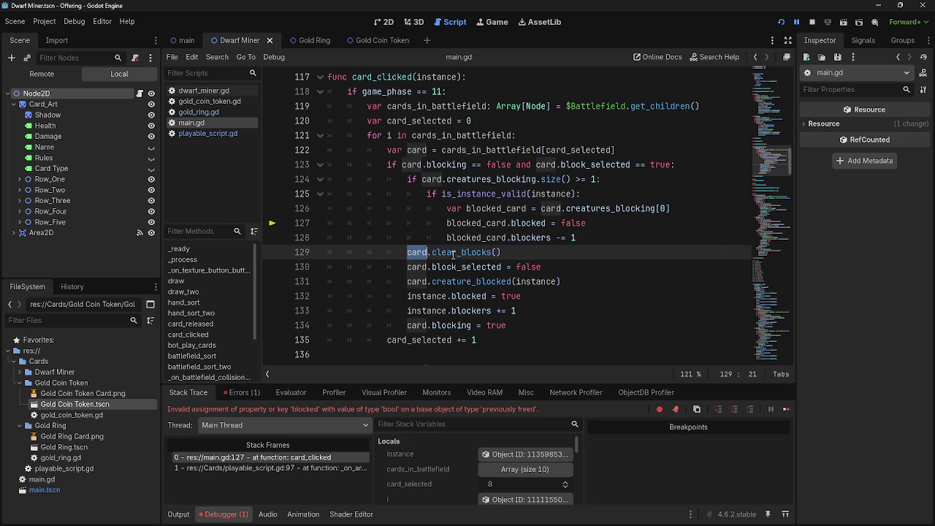
double_click(458, 254)
double_click(417, 254)
double_click(438, 254)
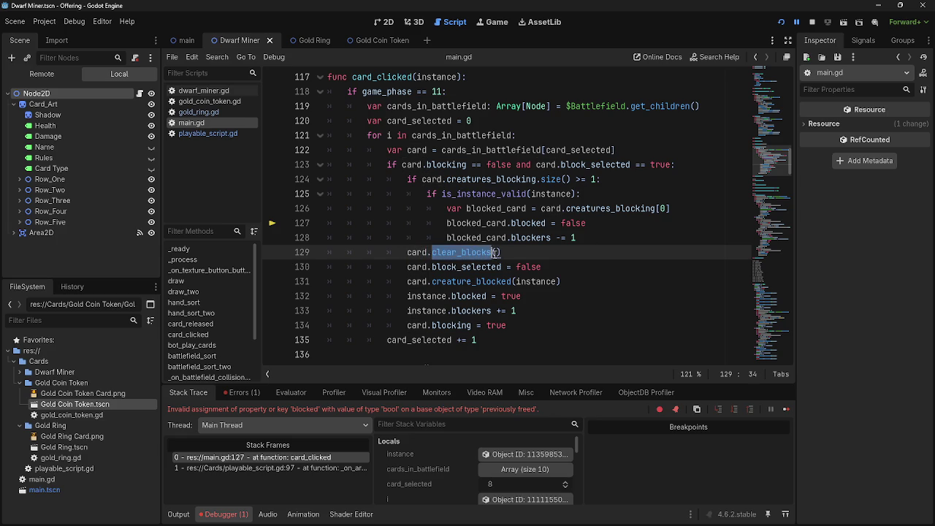
click(521, 255)
double_click(549, 208)
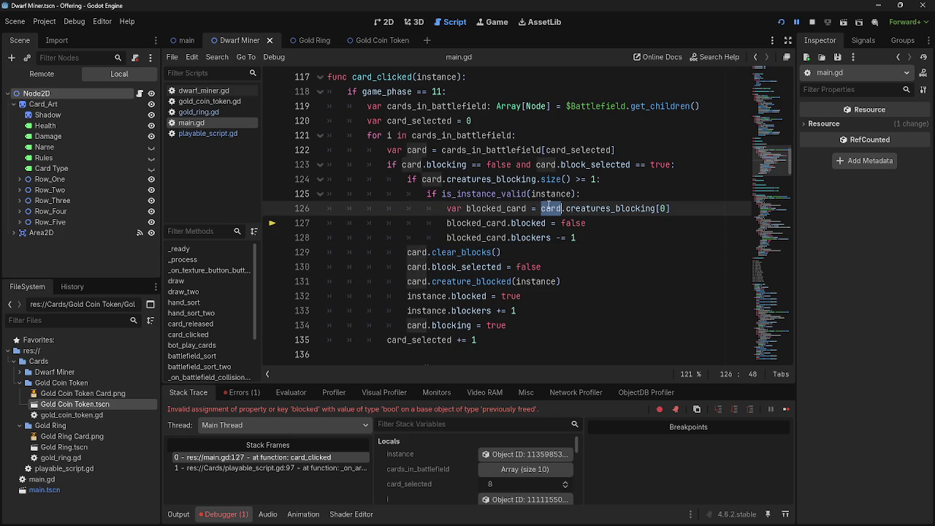
click(570, 251)
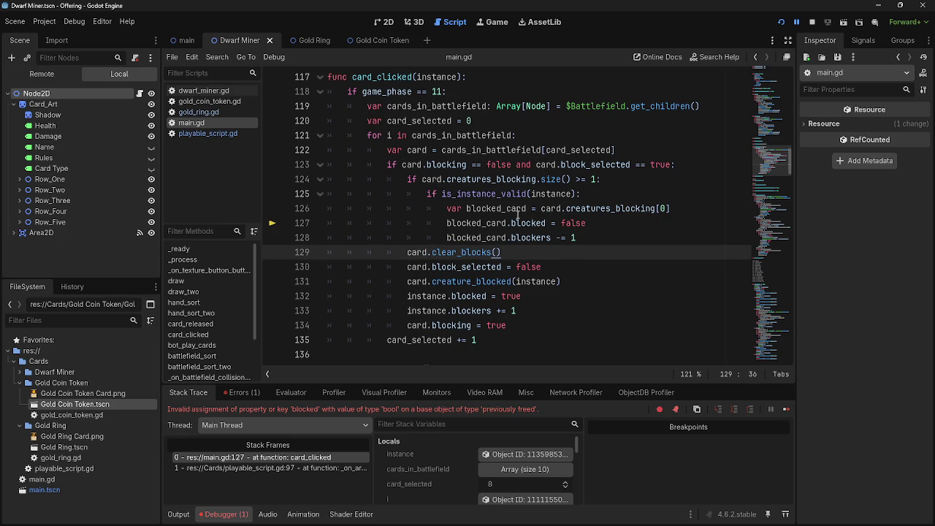
double_click(418, 252)
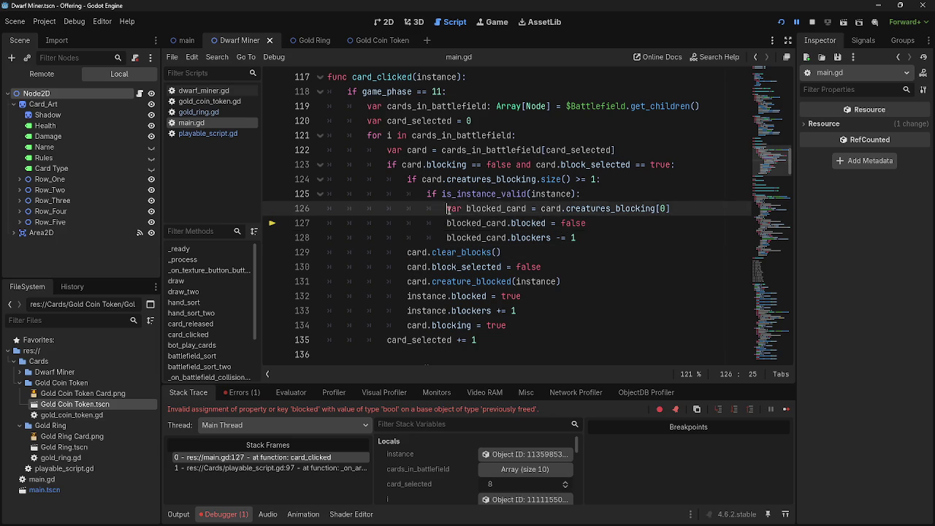
click(631, 243)
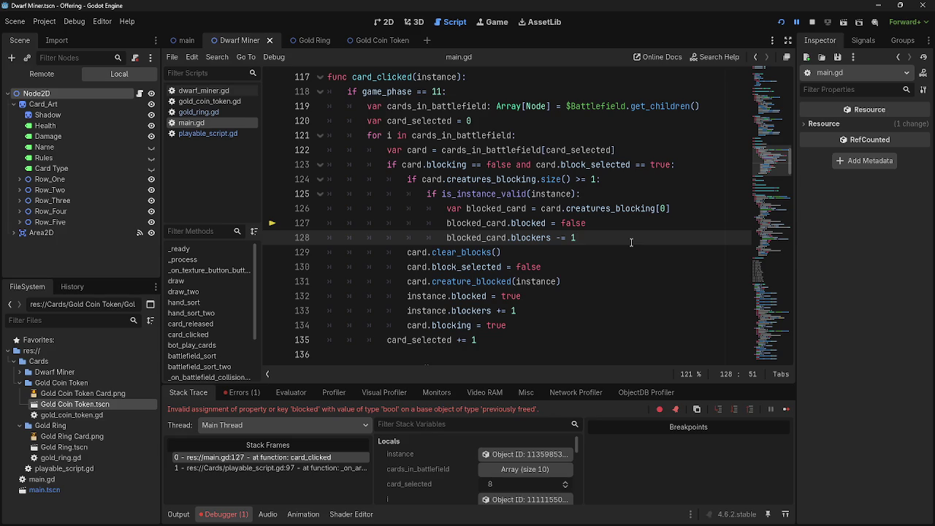
key(alt+Tab)
key(Tab)
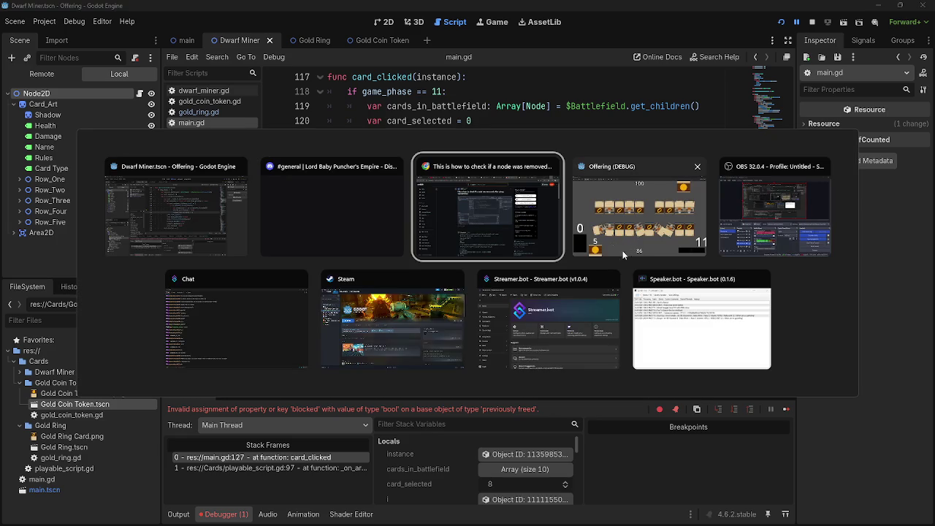
key(Escape)
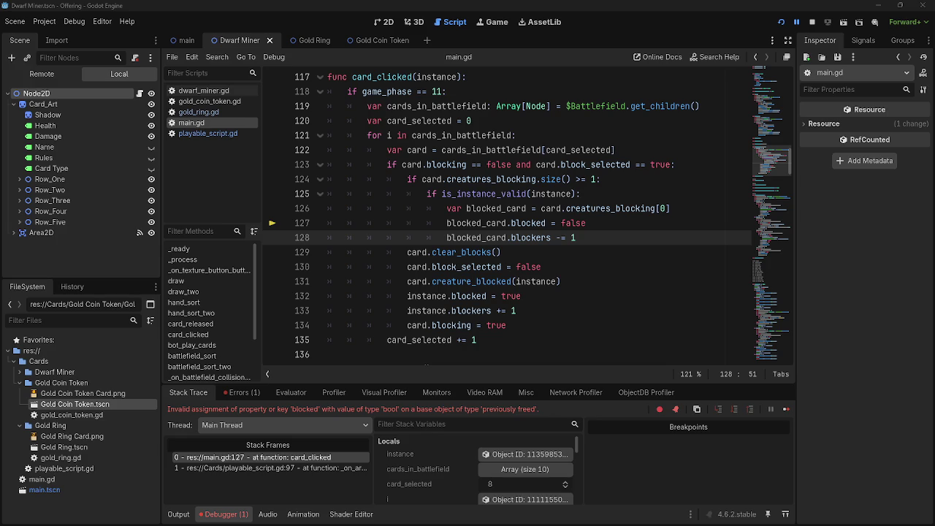
- Browse gold_coin_token.gd, gold_ring.gd and main.gd in the script list
scroll(426, 365, up, 1)
double_click(413, 150)
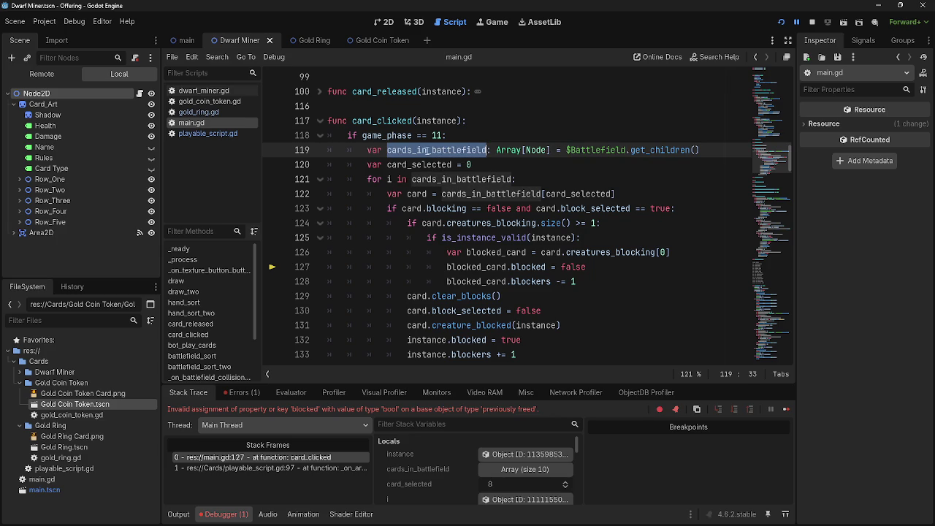
click(203, 101)
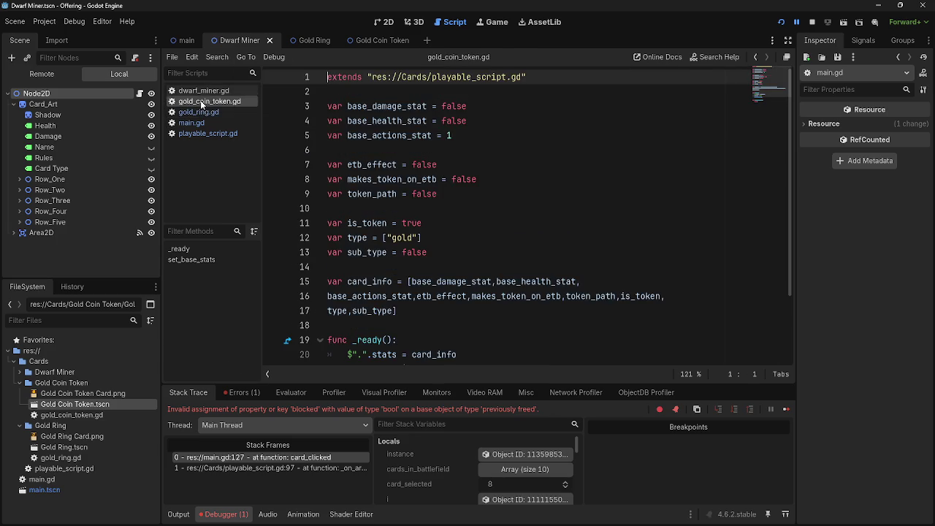
click(199, 112)
click(213, 103)
click(211, 116)
click(208, 133)
click(211, 123)
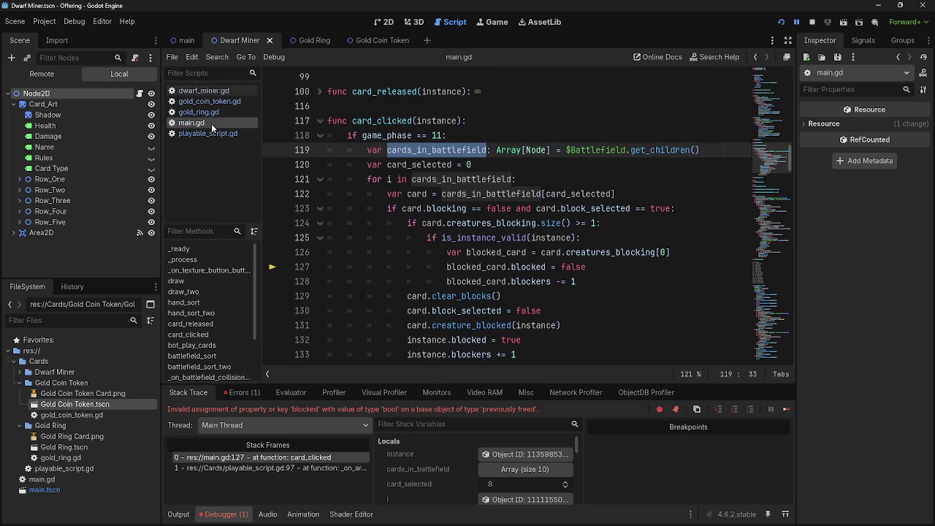
click(200, 112)
scroll(506, 195, down, 1)
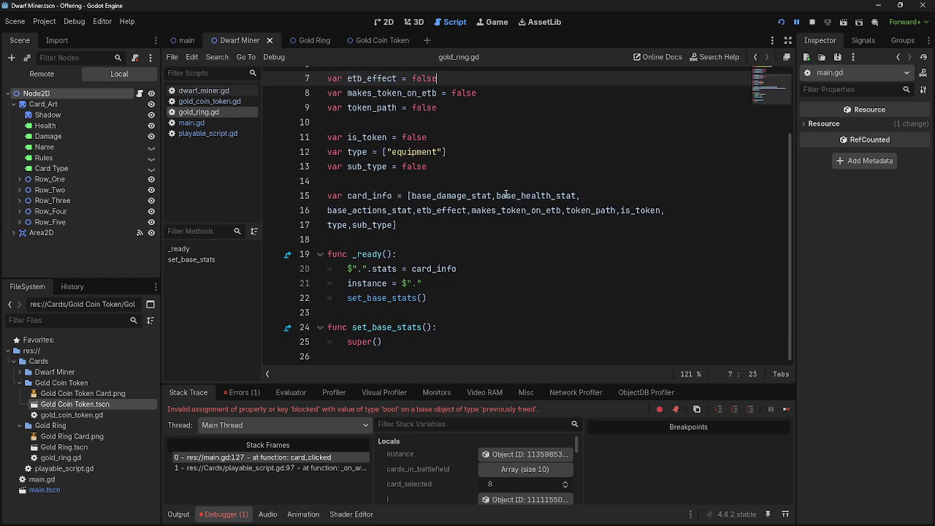
scroll(506, 194, up, 2)
- Show playable_script.gd at the queue_free() call on line 54
ctrl+click(439, 78)
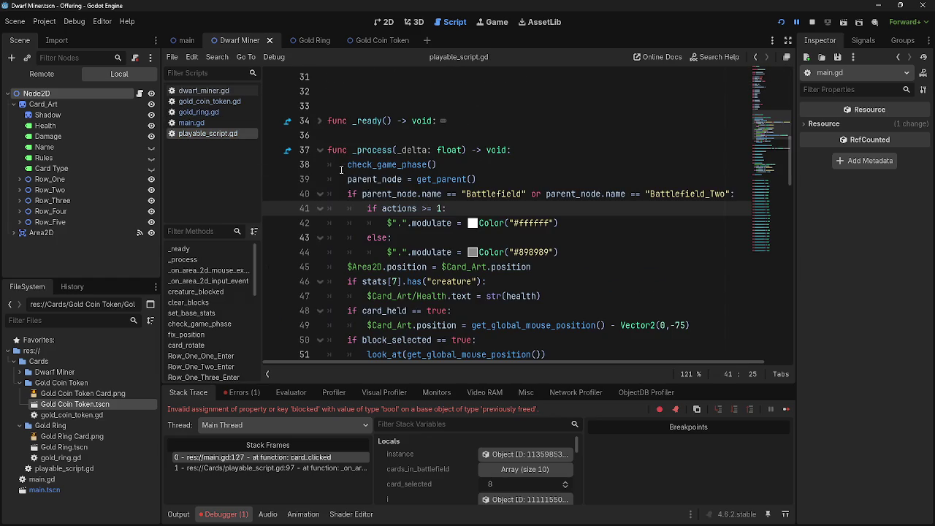
scroll(476, 255, down, 2)
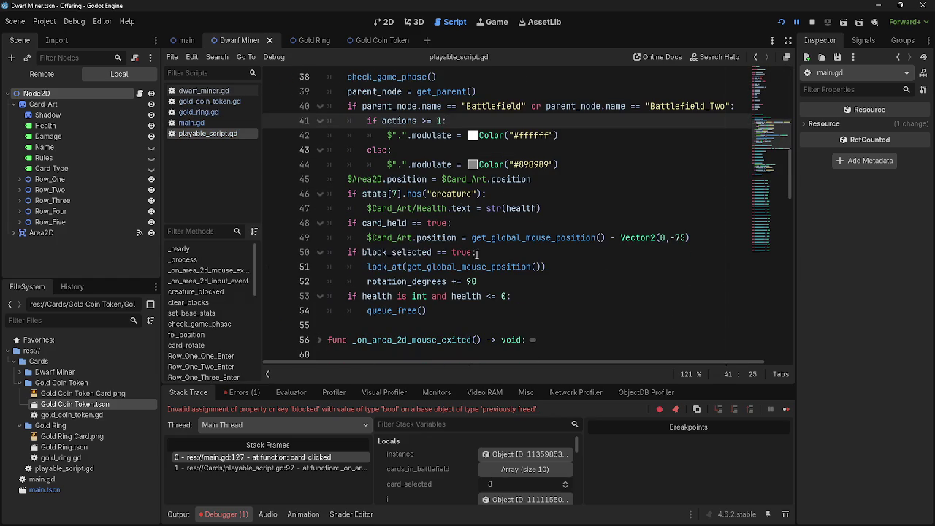
click(369, 311)
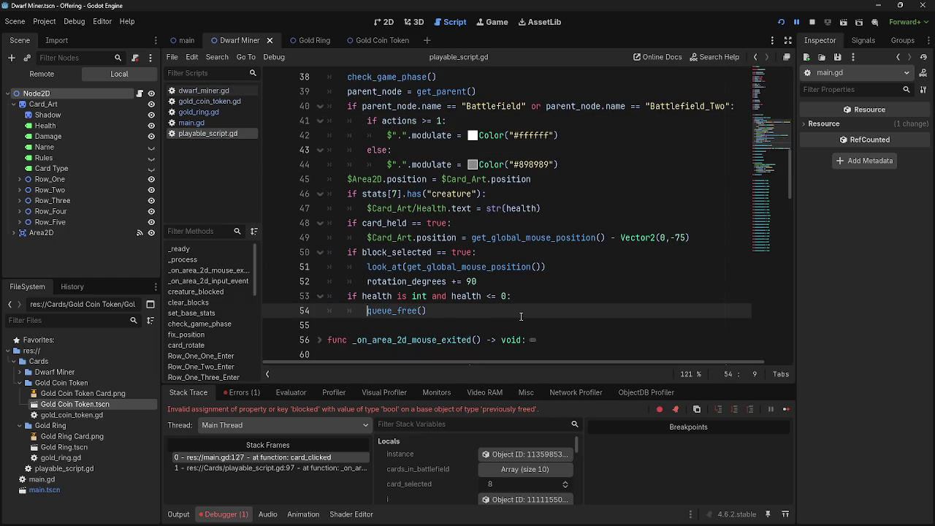
text(.)
key(BackSpace)
click(461, 310)
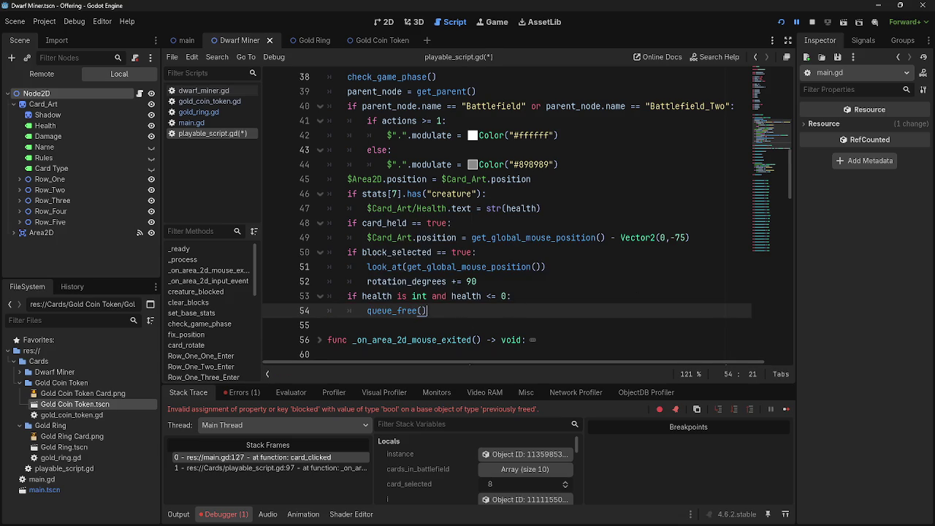
- Click a card in the running Offering game to trigger the break, then inspect the error
key(alt+Tab)
key(alt+Tab)
key(alt+Tab)
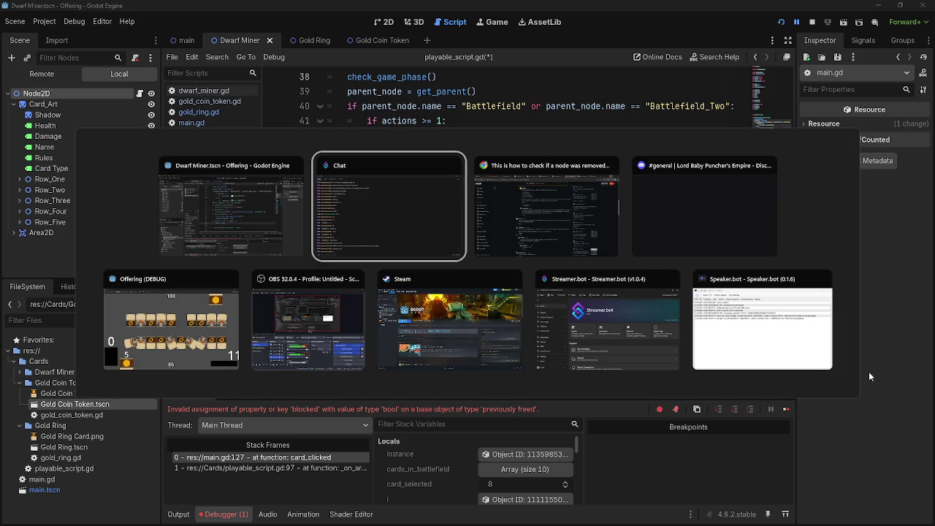
click(154, 364)
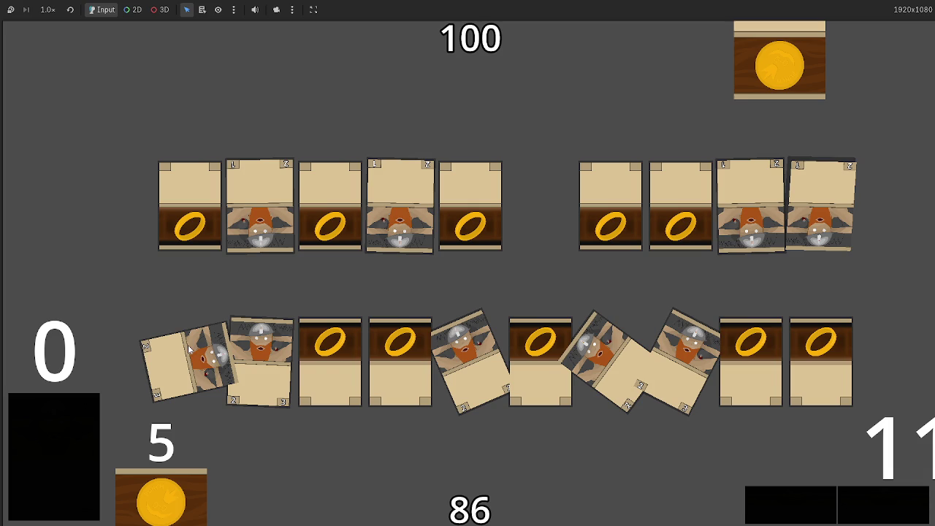
click(668, 332)
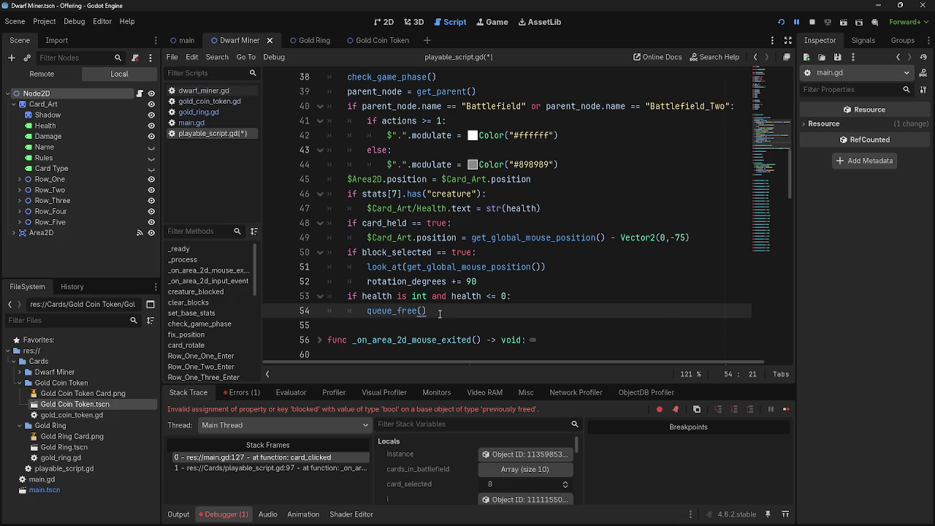
drag(341, 294, 567, 294)
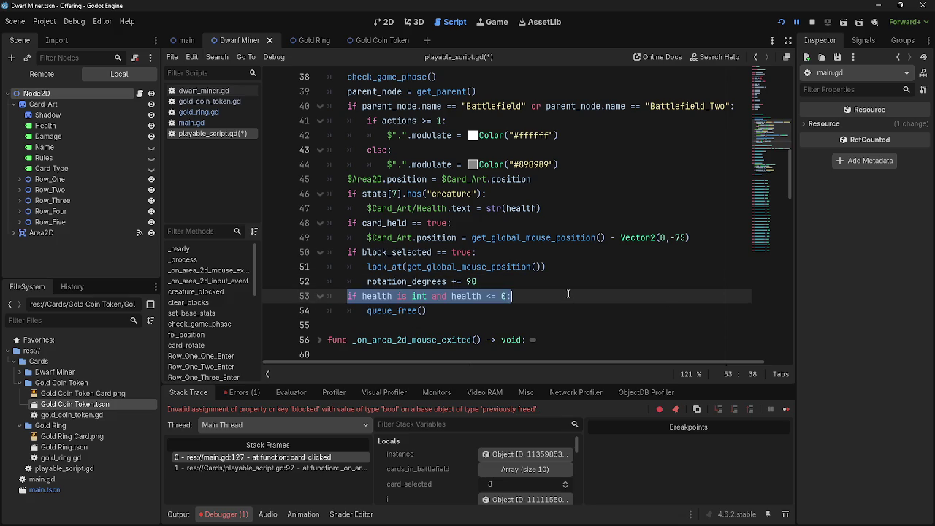
click(567, 294)
double_click(434, 313)
click(434, 313)
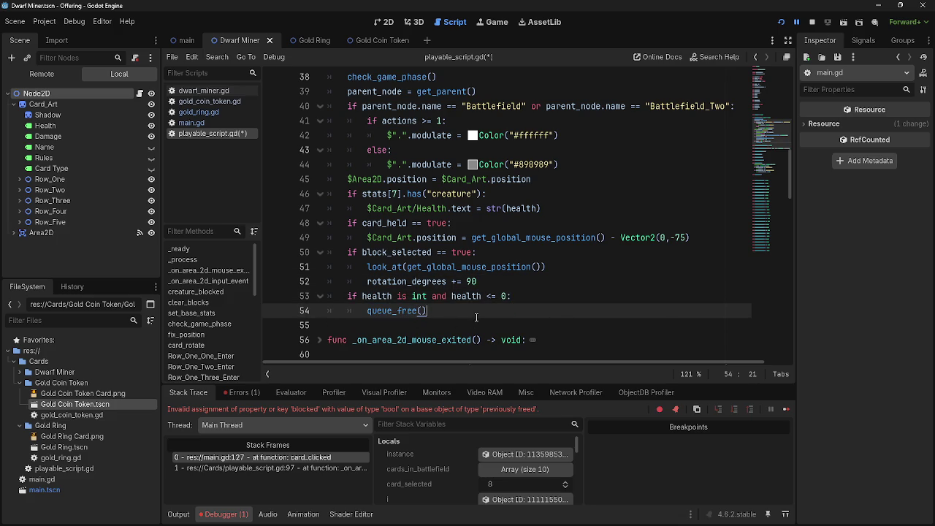
mouse_move(205, 411)
mouse_down()
mouse_move(577, 411)
mouse_move(173, 408)
mouse_up()
click(582, 410)
click(173, 408)
- Return to main.gd at the card_clicked function around line 122
click(194, 123)
click(205, 113)
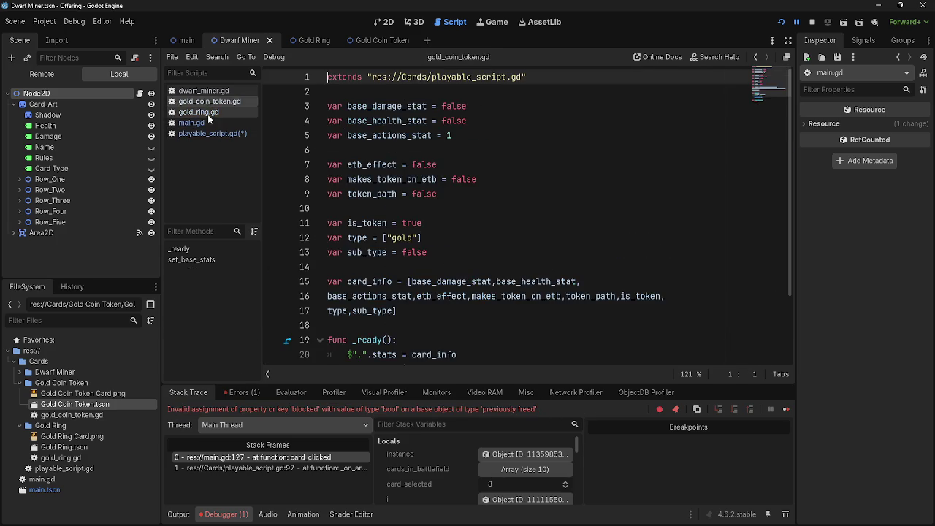
click(207, 124)
click(532, 193)
scroll(410, 175, down, 1)
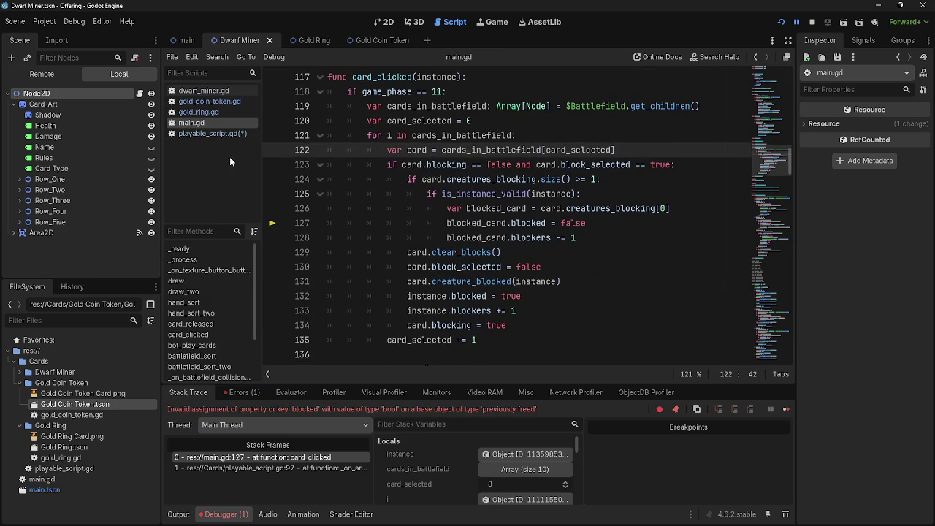
scroll(470, 223, up, 1)
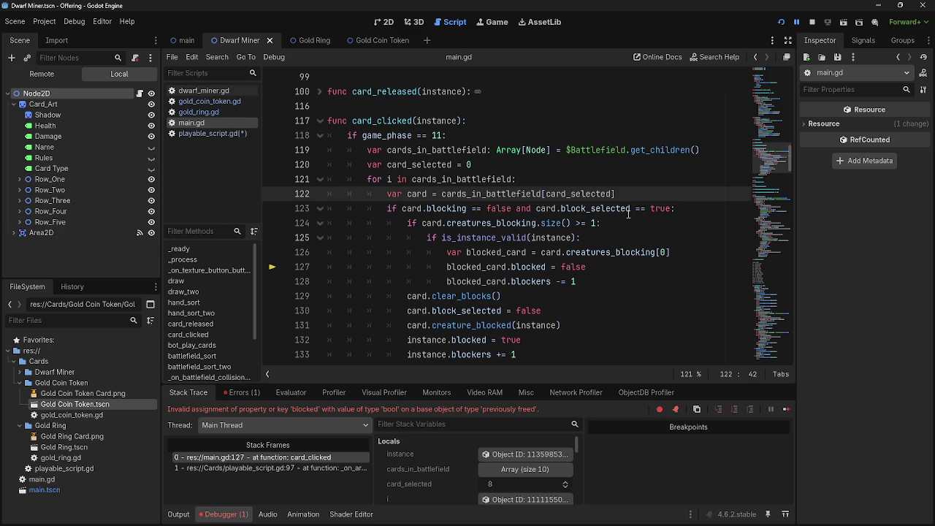
- Delete the is_instance_valid line in card_clicked and dedent the three blocked_card lines one level
click(445, 268)
mouse_move(441, 270)
mouse_down()
mouse_move(598, 268)
mouse_move(580, 239)
mouse_move(420, 242)
mouse_up()
scroll(420, 242, down, 2)
drag(581, 150, 327, 151)
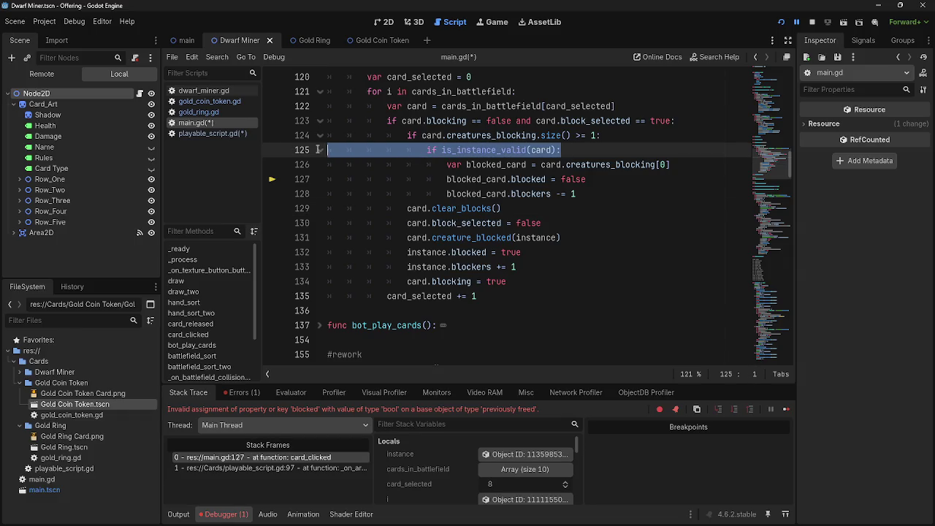
key(BackSpace)
key(Delete)
key(Delete)
key(Down)
key(Delete)
key(Down)
key(Delete)
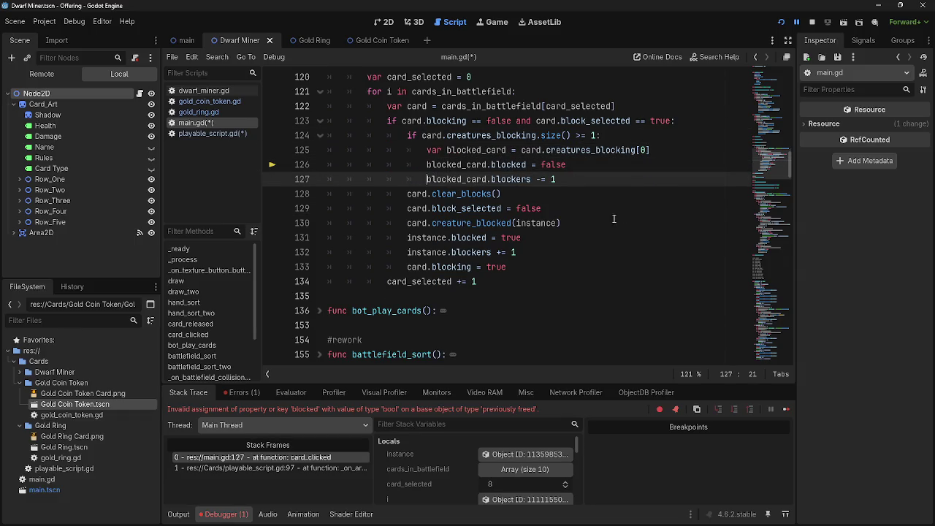
click(638, 193)
- Scroll down to the game_phase 12 check and its loop around line 213
scroll(572, 250, down, 10)
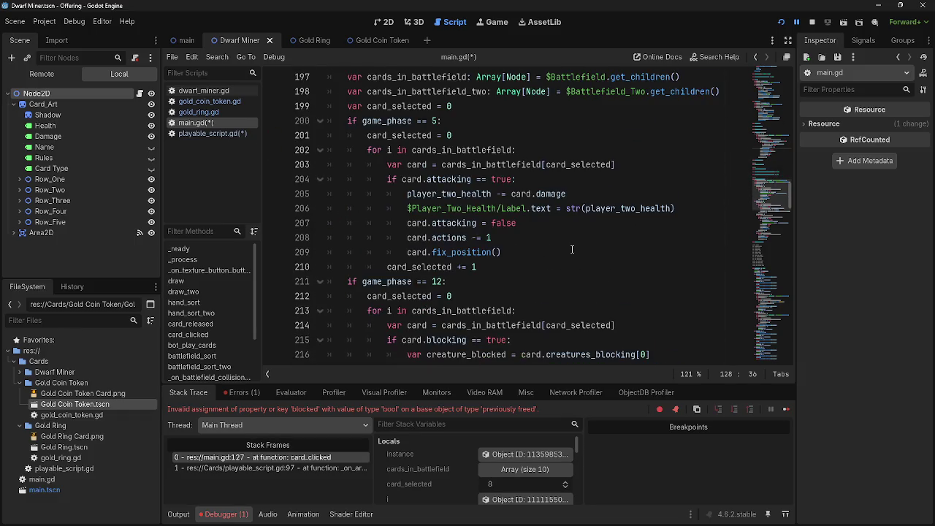
scroll(572, 250, down, 4)
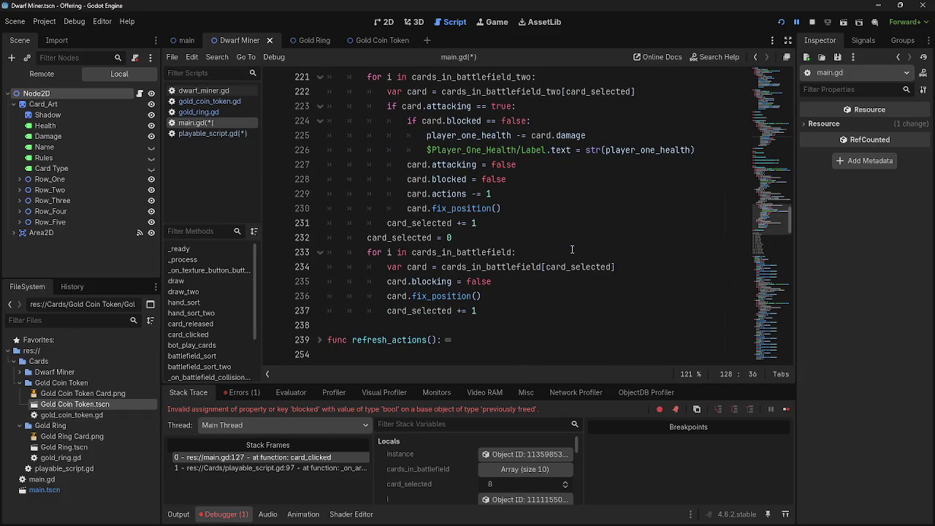
click(532, 306)
scroll(435, 265, up, 4)
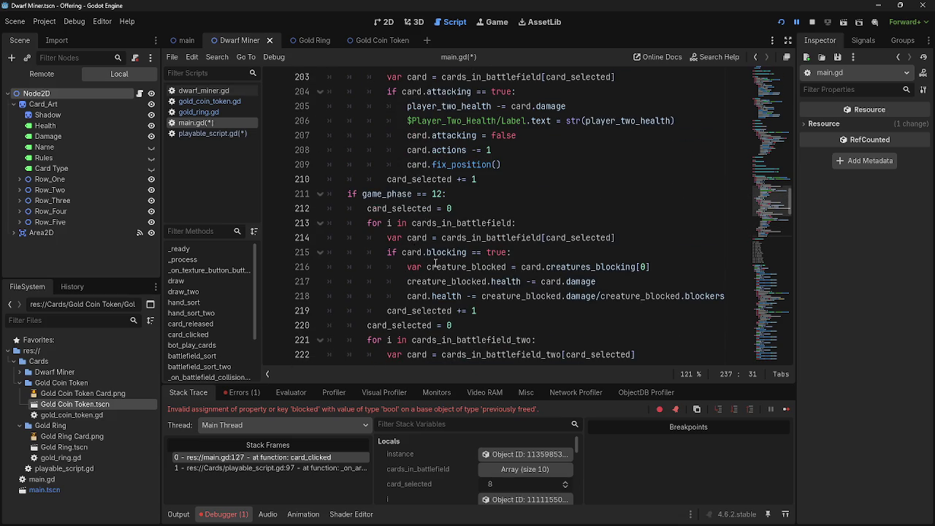
click(351, 195)
click(349, 223)
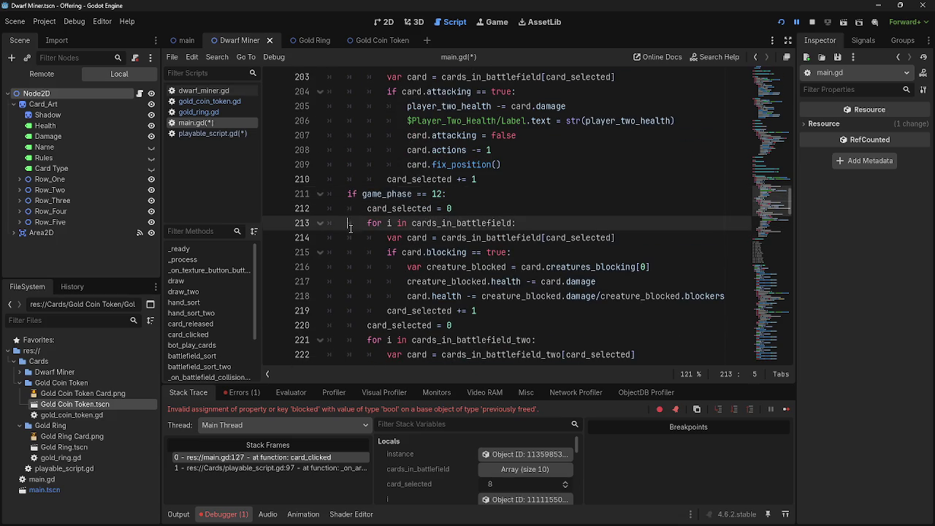
scroll(358, 205, down, 6)
- Remove the misplaced card.clear_blocks() line after line 237
click(348, 181)
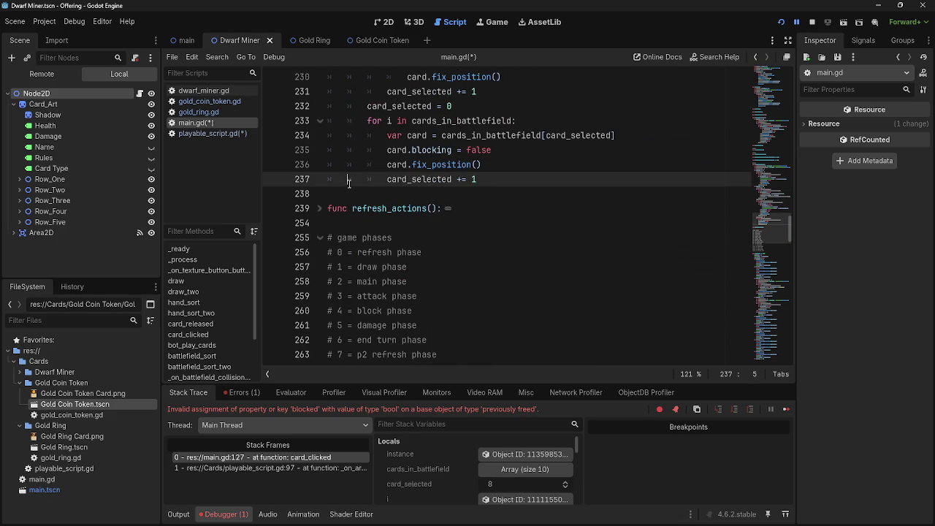
key(Return)
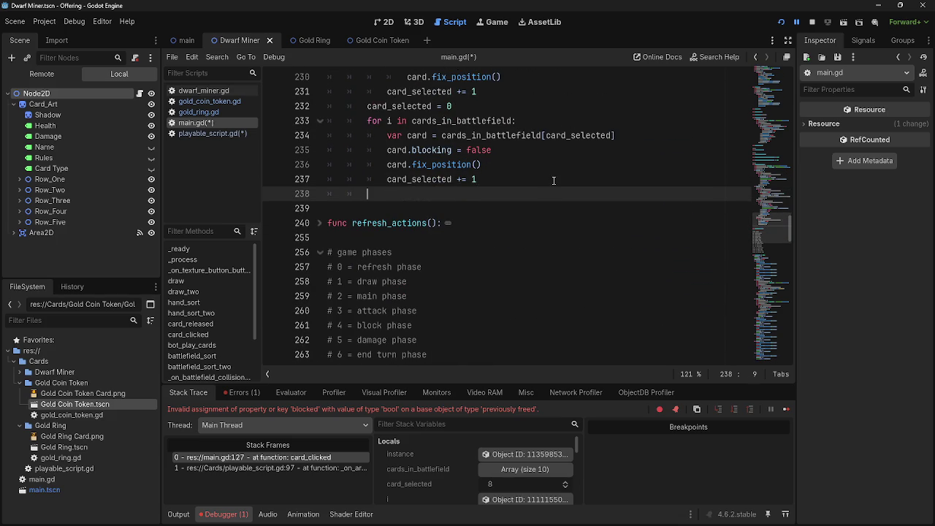
text(card.clear_blocks())
scroll(554, 180, up, 6)
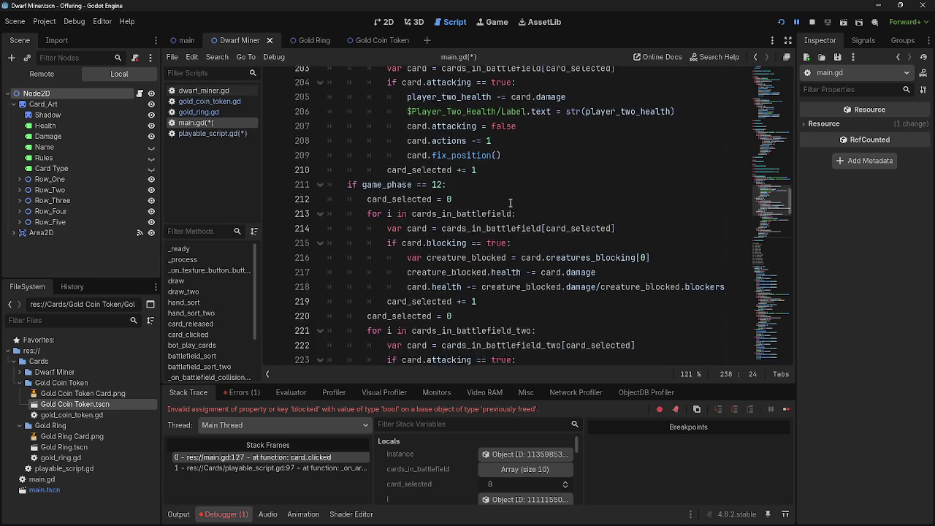
scroll(368, 177, down, 3)
scroll(369, 187, down, 3)
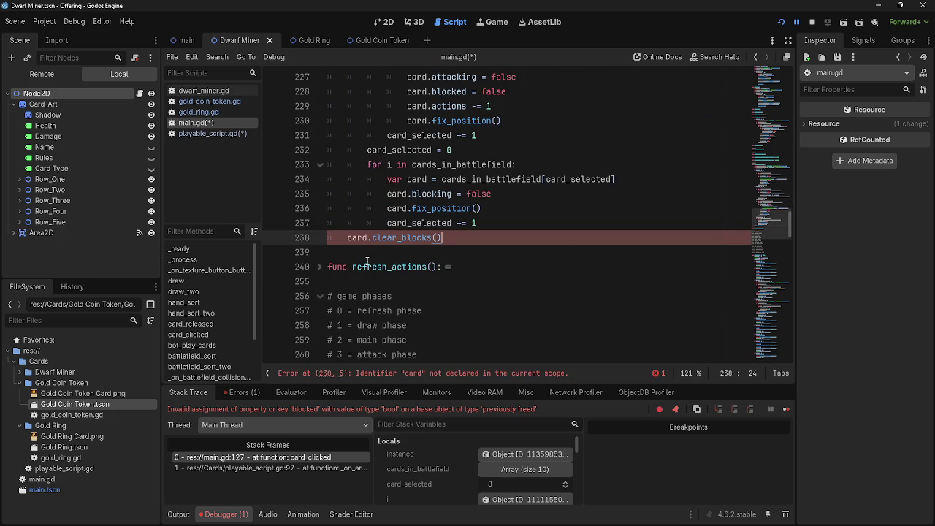
key(Tab)
scroll(490, 238, up, 5)
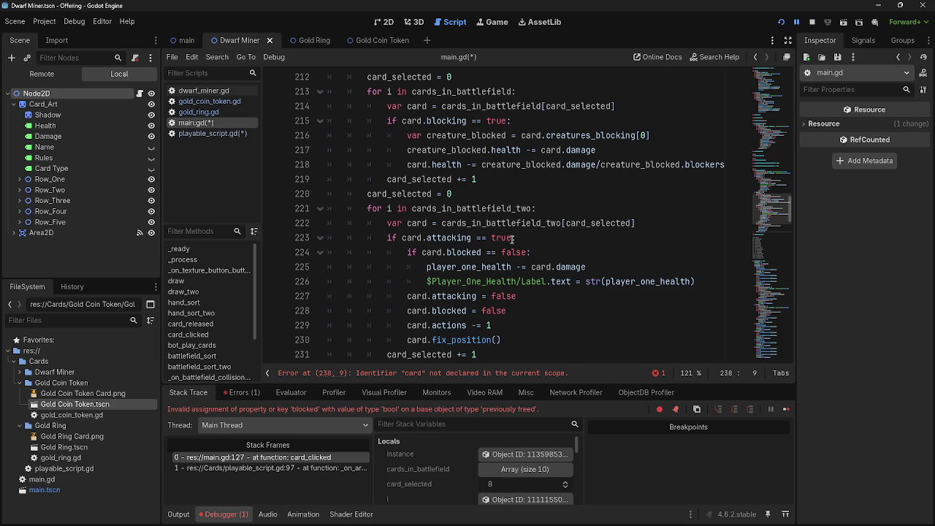
scroll(513, 239, down, 5)
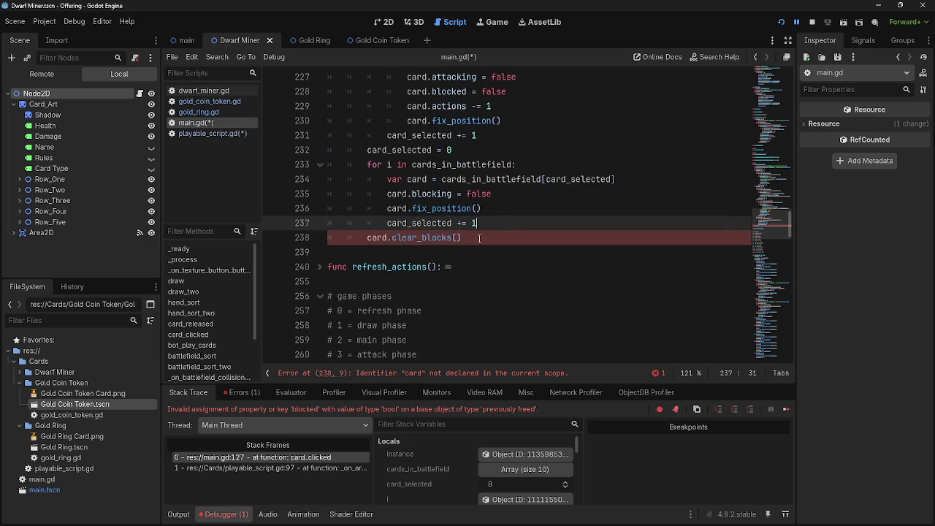
drag(478, 237, 322, 240)
key(BackSpace)
key(BackSpace)
- Add card.clear_blocks() on line 219 inside the game_phase 12 block, then restart the game
scroll(494, 249, up, 7)
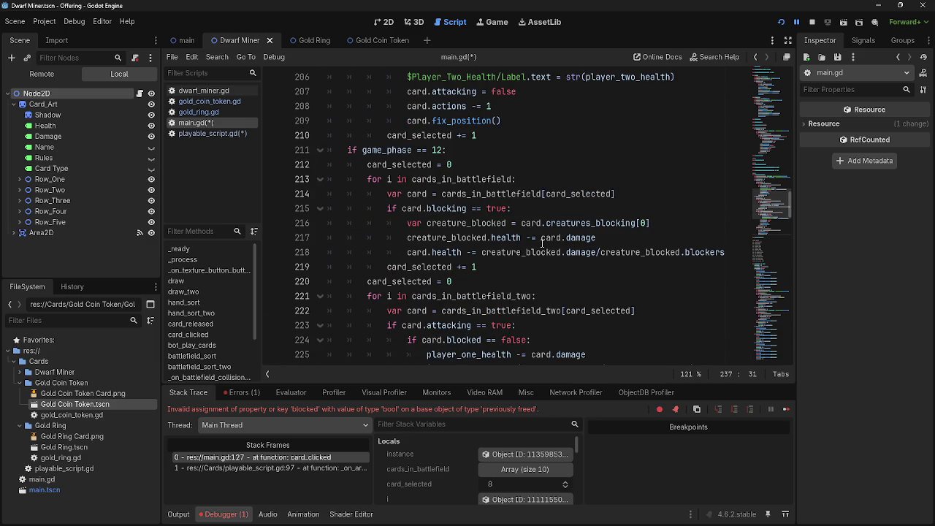
drag(407, 196, 617, 196)
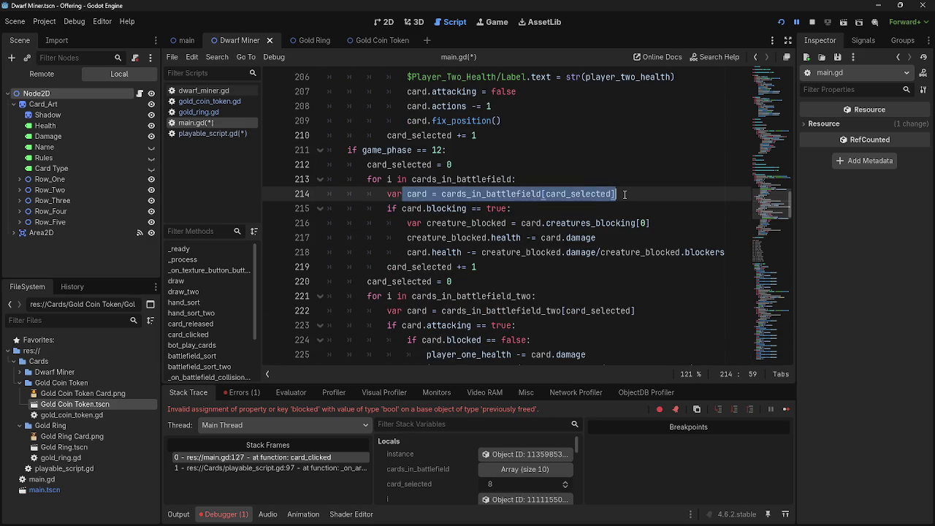
click(619, 194)
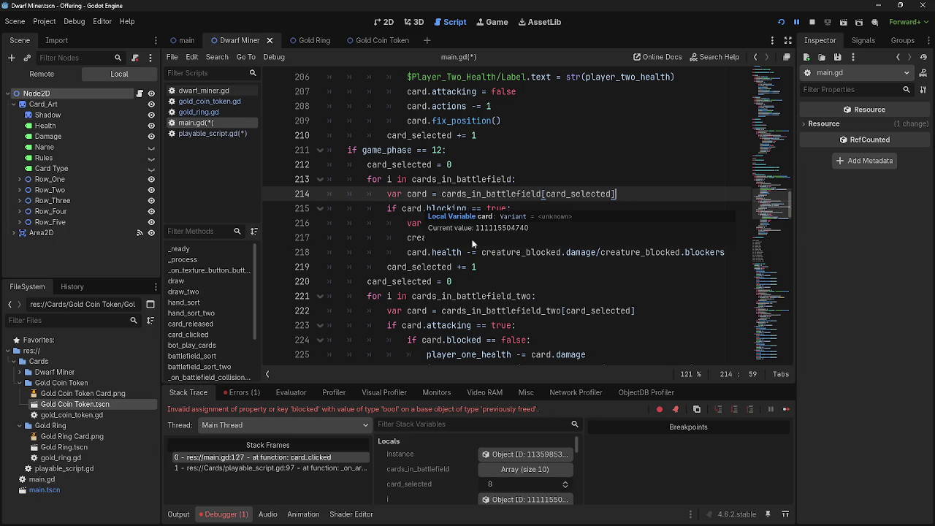
click(514, 280)
click(521, 237)
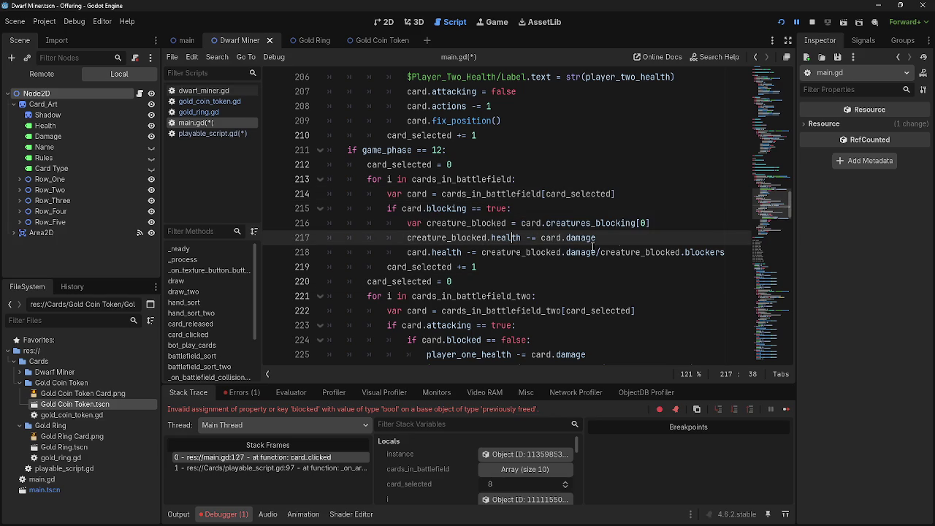
click(730, 253)
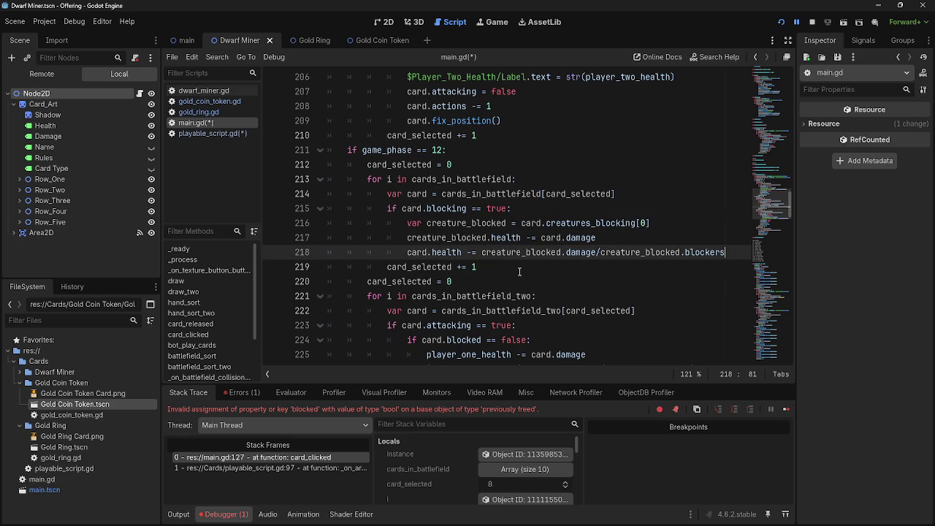
key(Return)
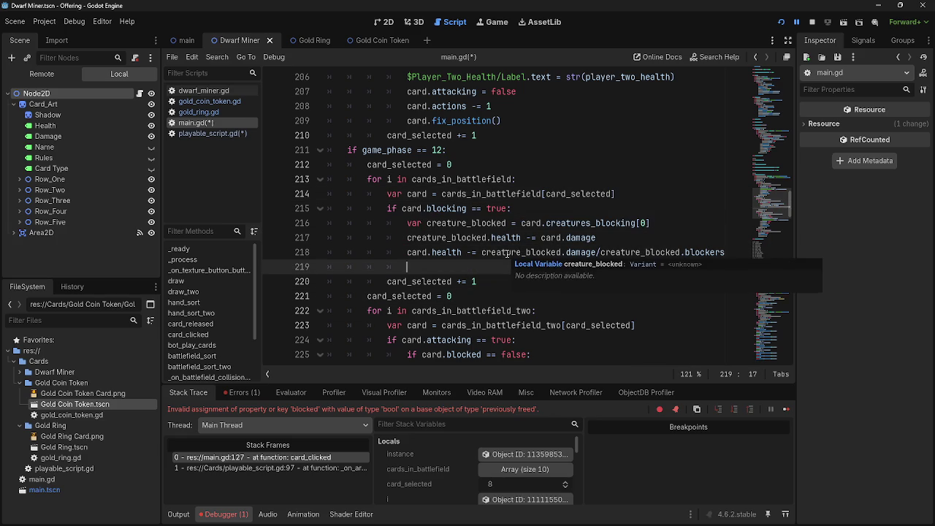
text(card.clear_blocks())
double_click(482, 269)
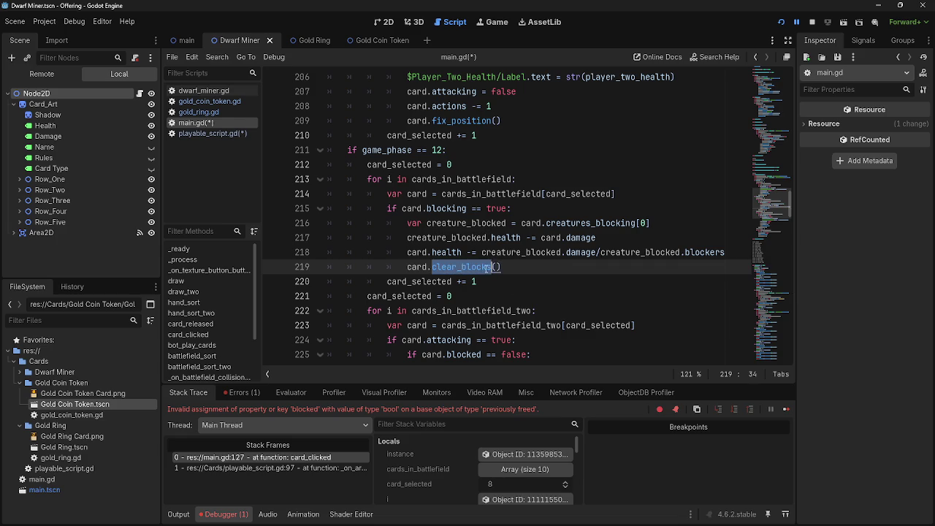
click(519, 267)
click(812, 22)
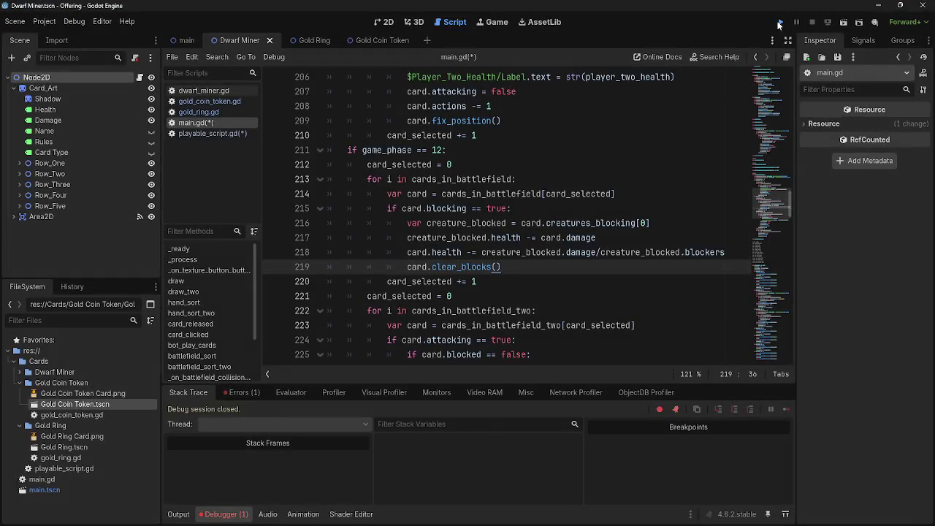
key(F5)
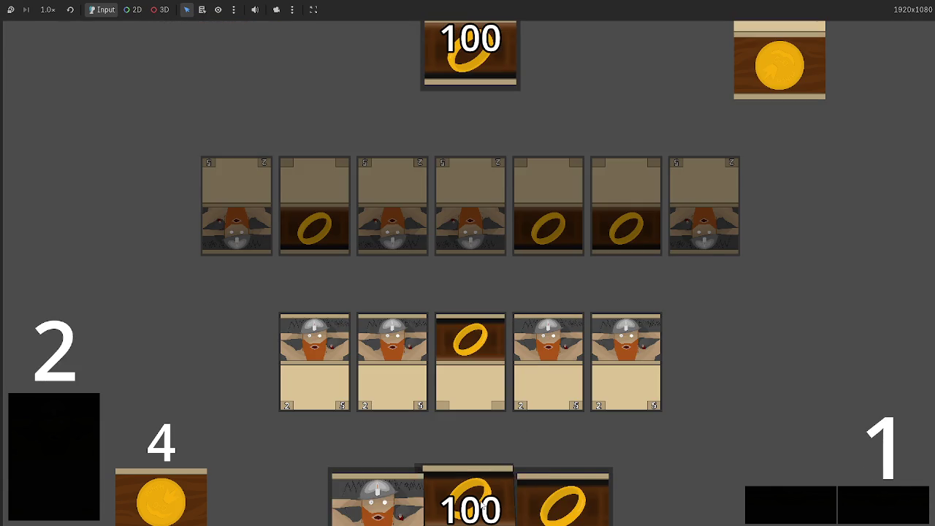
- Play a dwarf card and pass through combat, dropping the bottom health to 92
click(467, 480)
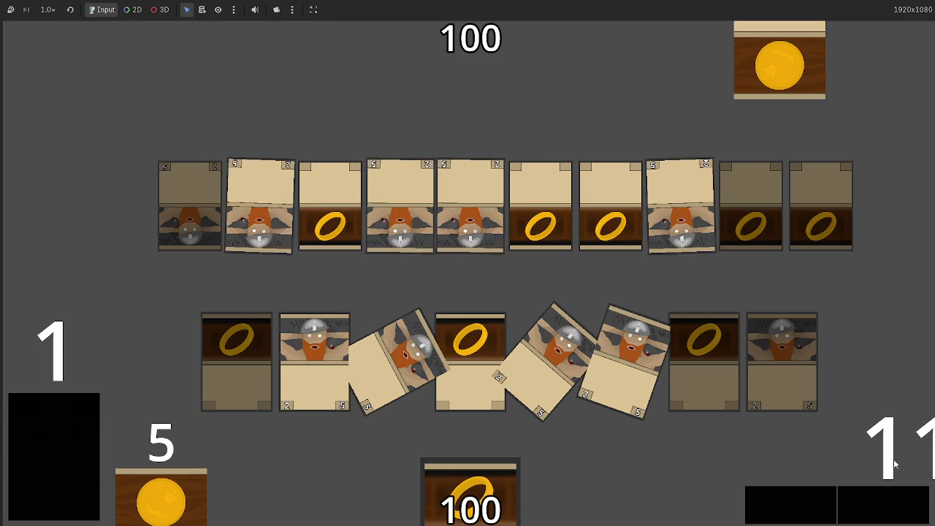
click(895, 504)
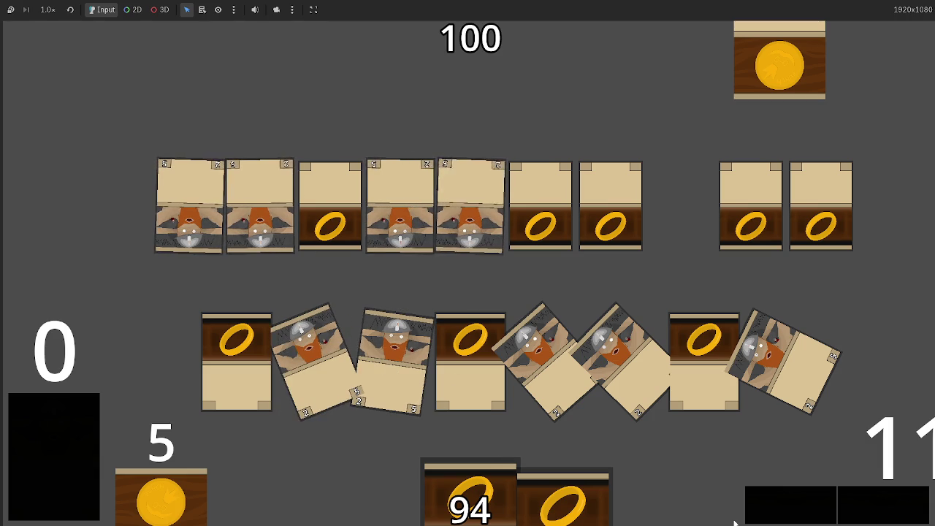
click(877, 504)
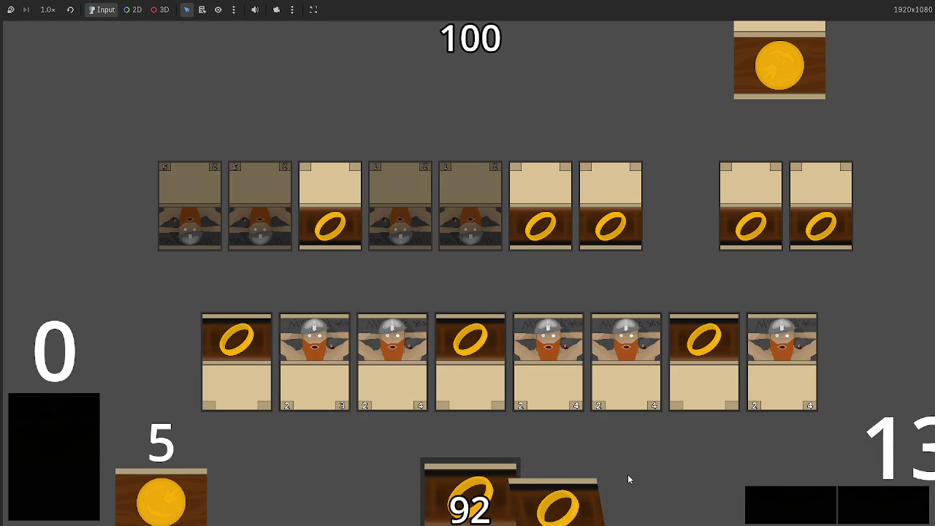
click(886, 509)
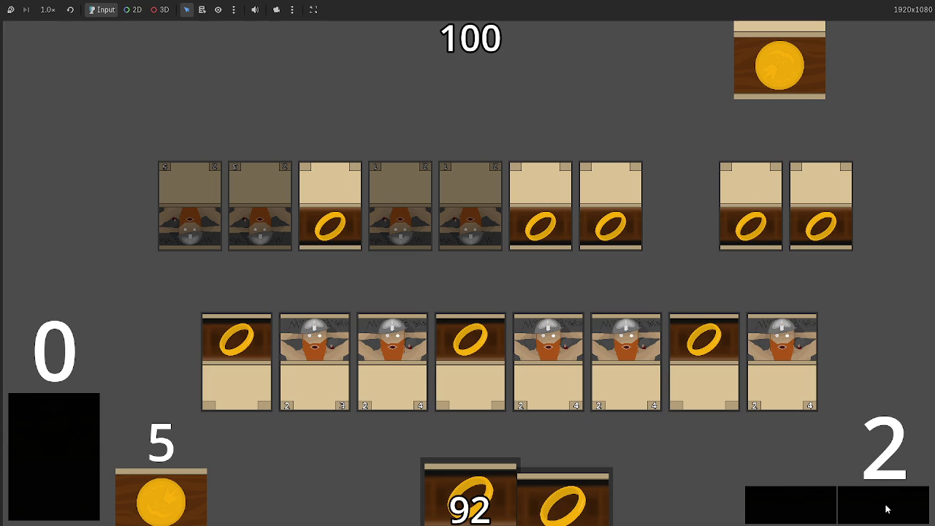
- Send five bottom-row dwarves in to attack and resolve combat
click(848, 507)
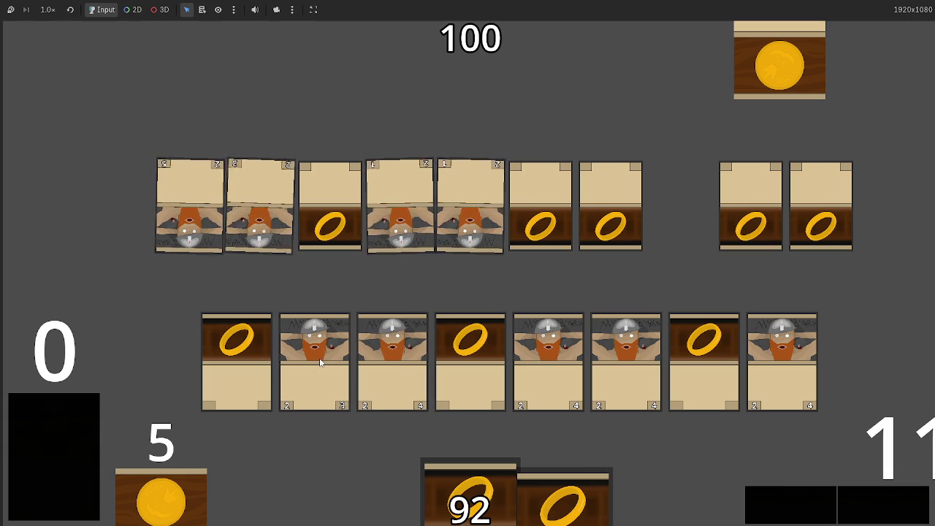
click(307, 344)
click(427, 358)
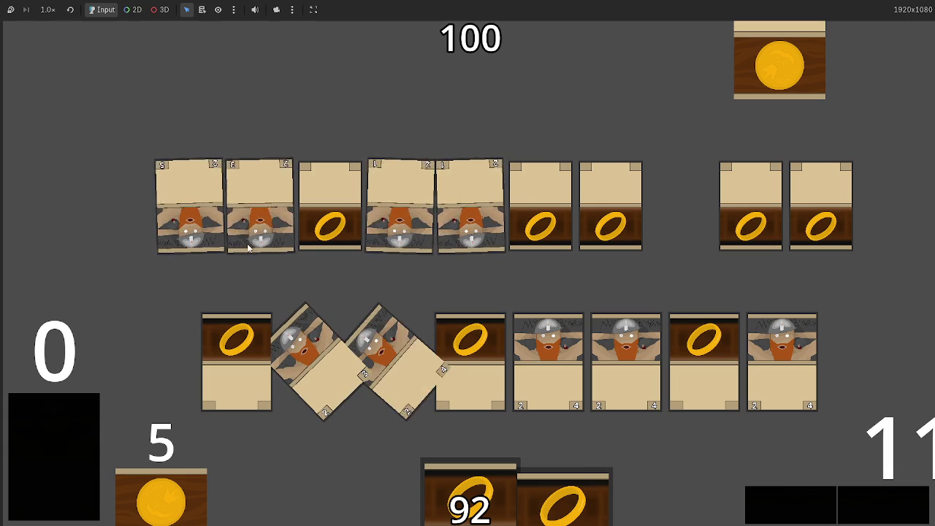
click(798, 372)
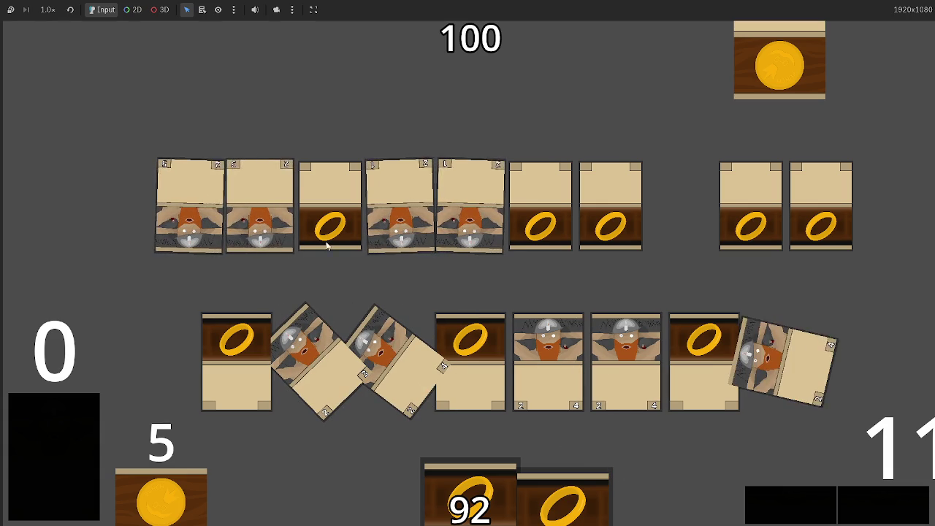
click(626, 351)
click(548, 351)
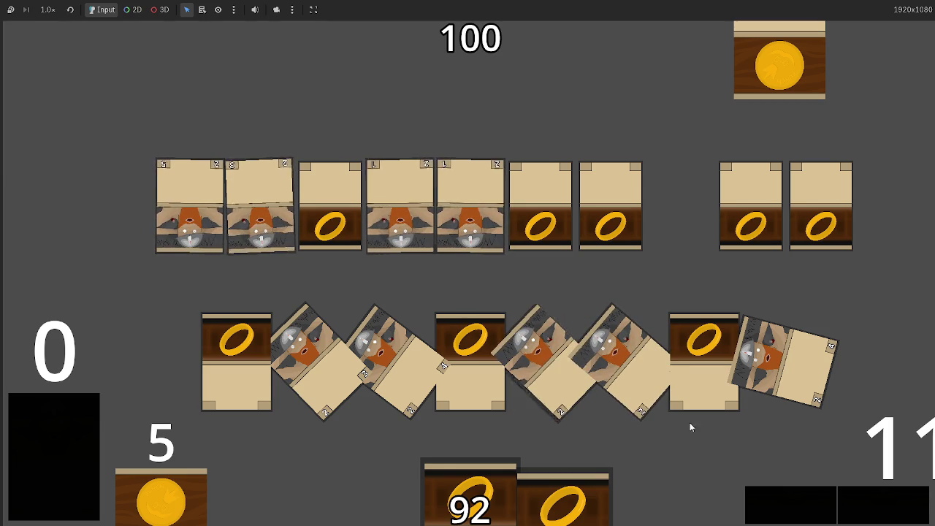
click(869, 507)
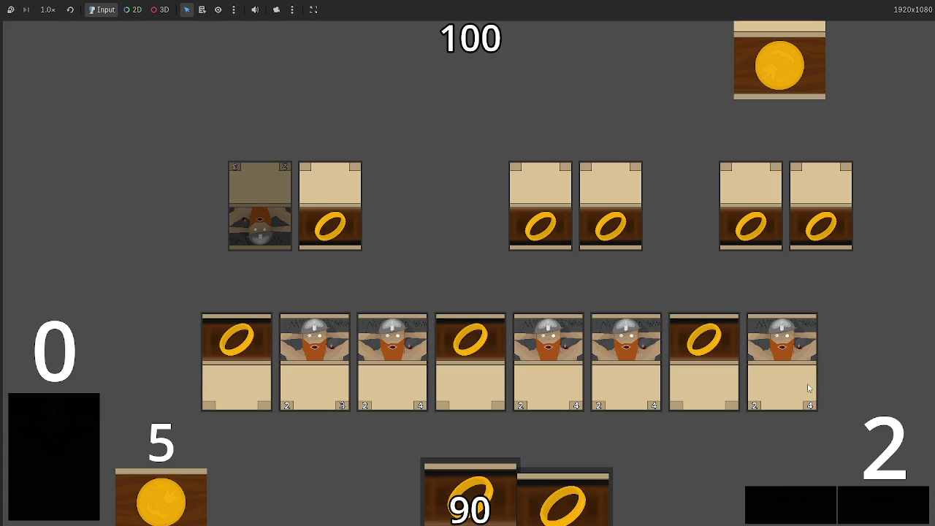
- Advance through the next phases, attack with the last lower-row dwarf, and stop the game
click(877, 508)
click(871, 506)
click(866, 504)
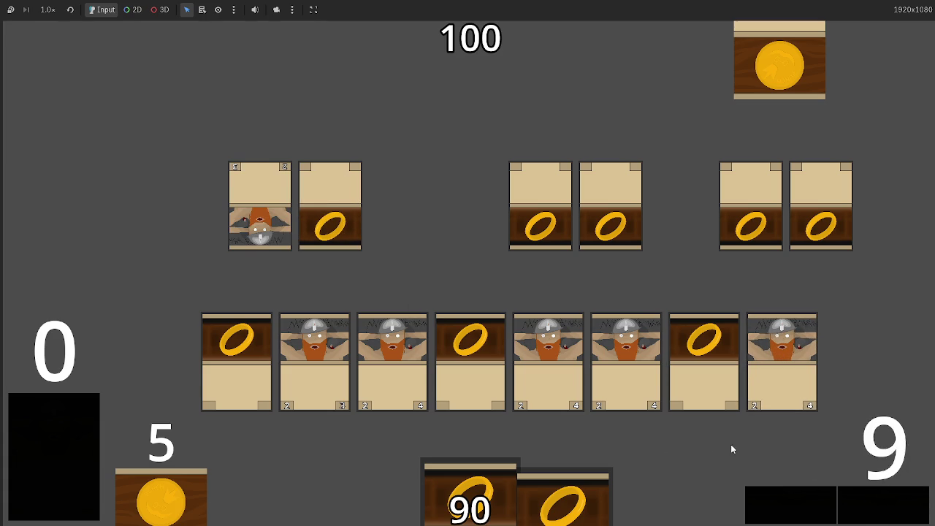
click(736, 367)
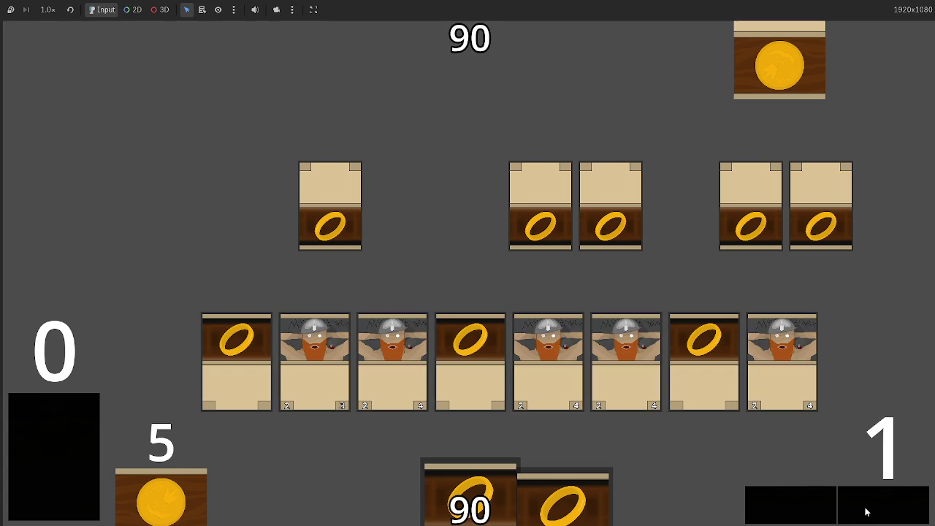
key(F8)
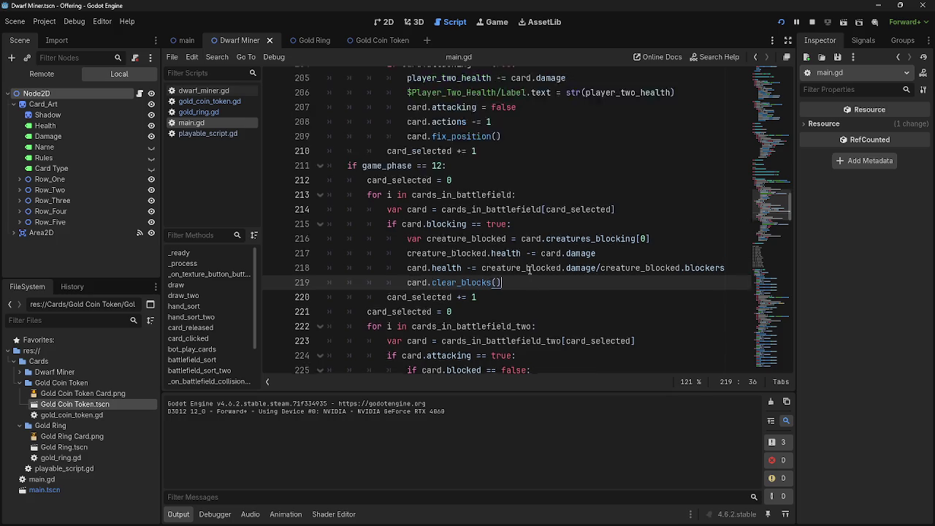
- Check the battlefield_sort definition and unindent the blank line ending deal_combat_damage
scroll(511, 270, up, 10)
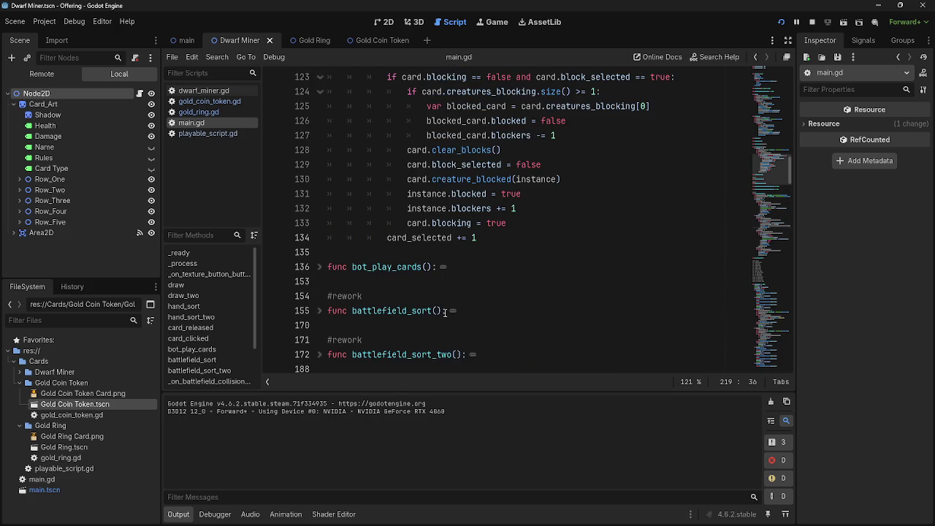
click(445, 312)
mouse_move(445, 312)
mouse_down()
mouse_move(329, 312)
mouse_move(444, 312)
mouse_up()
click(376, 312)
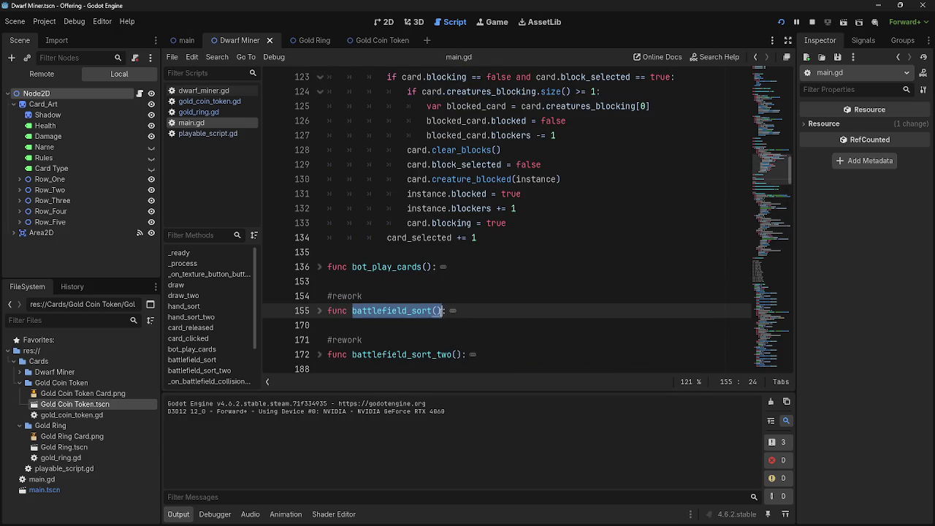
scroll(532, 321, down, 15)
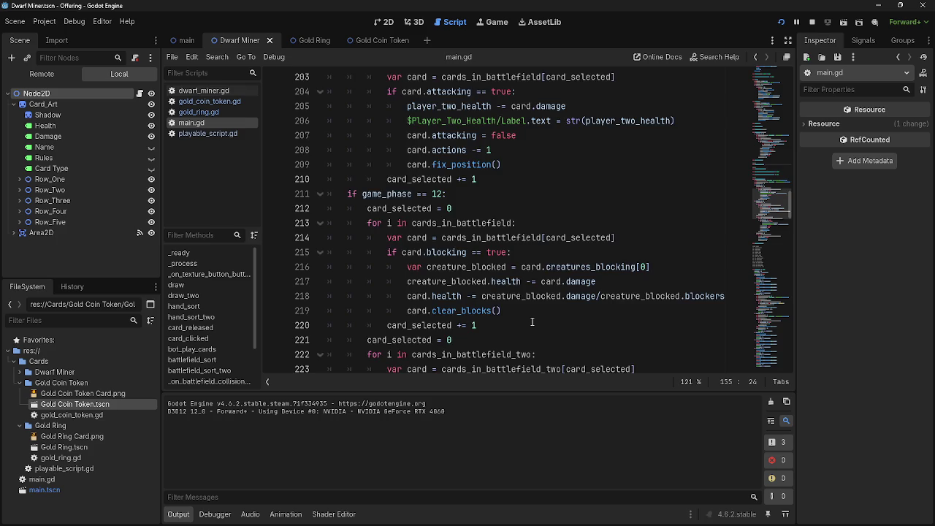
scroll(532, 322, down, 2)
click(502, 252)
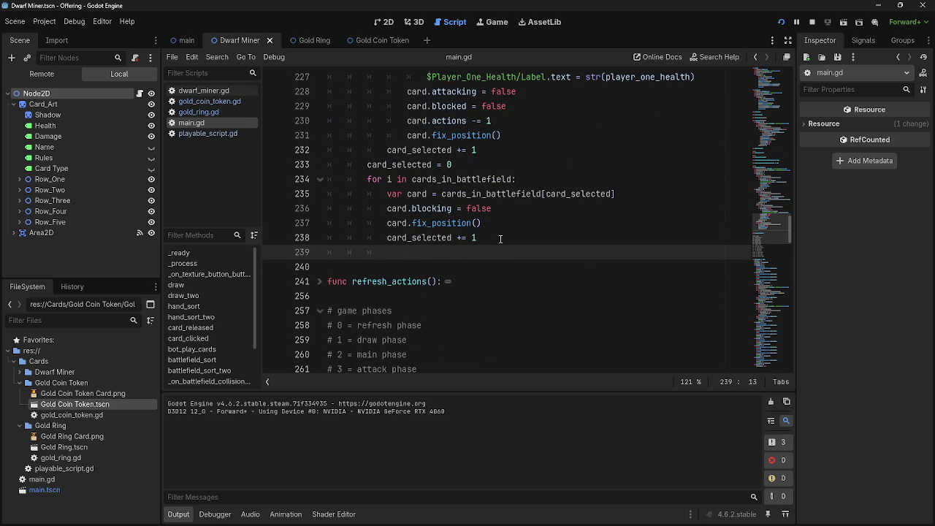
key(BackSpace)
scroll(500, 239, up, 10)
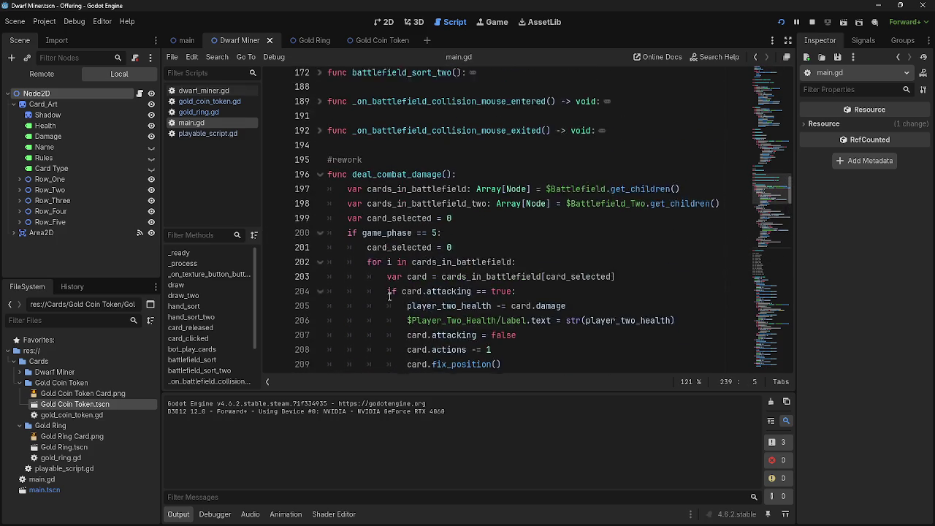
click(350, 209)
scroll(372, 264, down, 10)
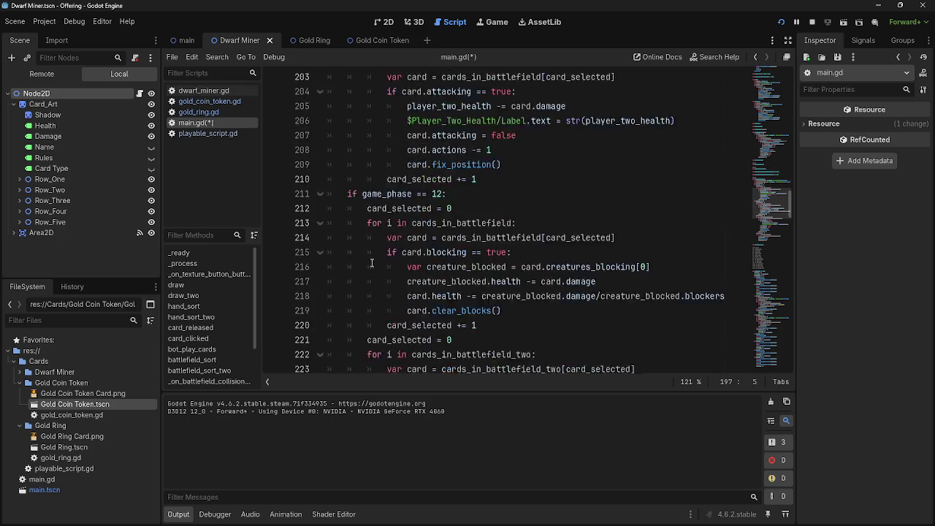
click(373, 254)
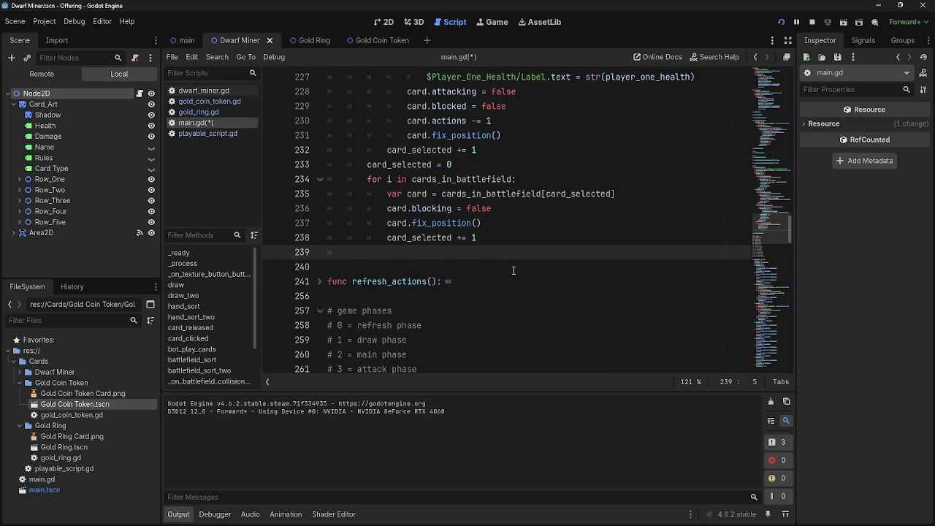
- Add battlefield_sort() and battlefield_sort_two() at line 239 and run the project
text(battlefield_sort())
key(Return)
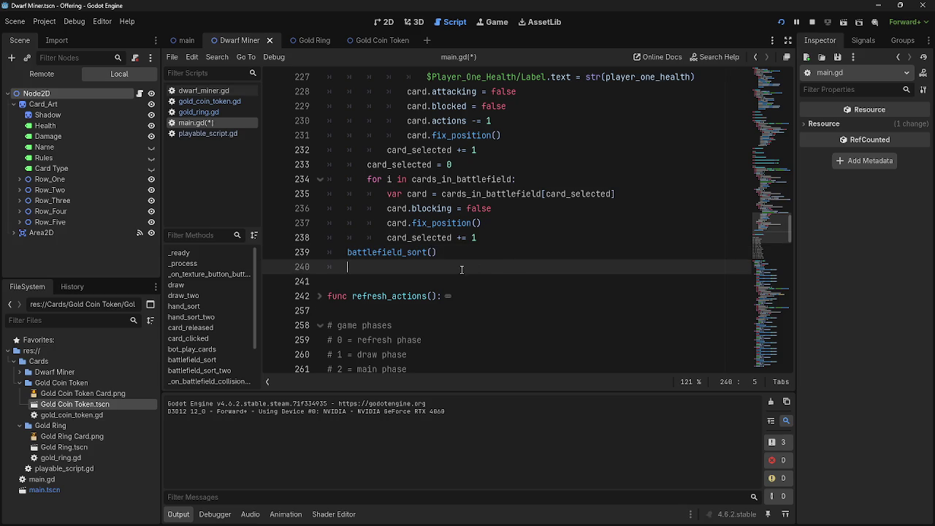
text(battlefield_sort())
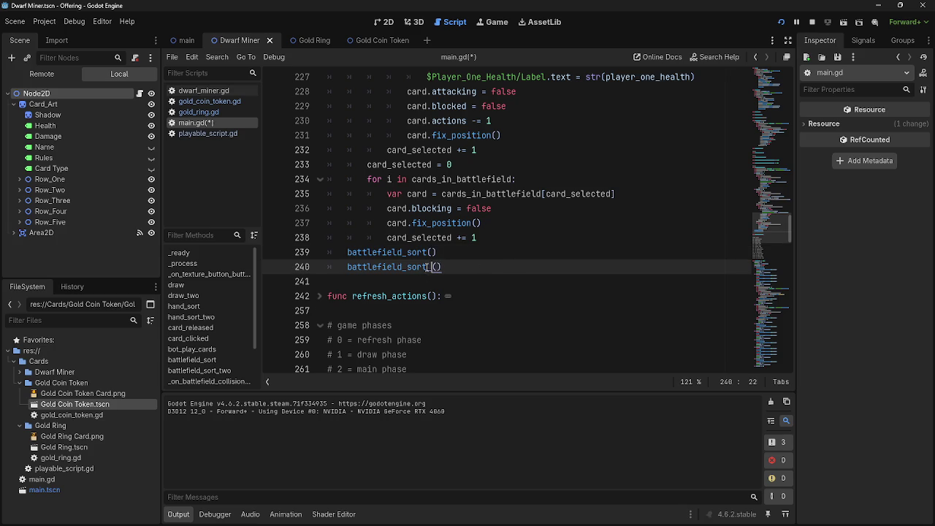
text(_two)
click(475, 278)
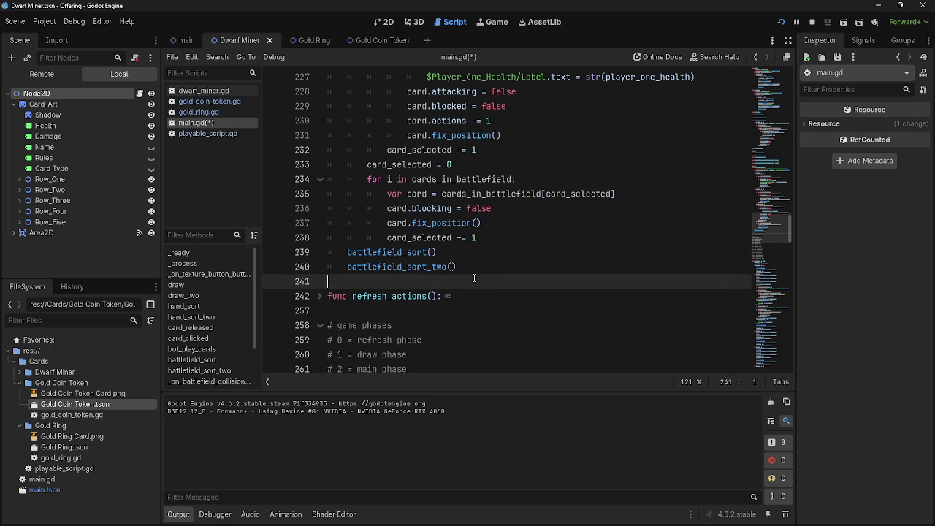
click(485, 252)
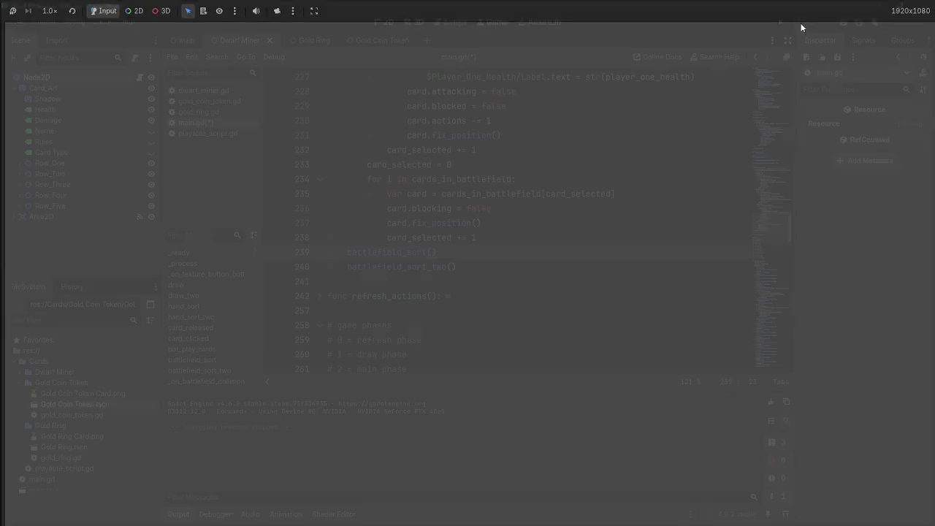
click(781, 22)
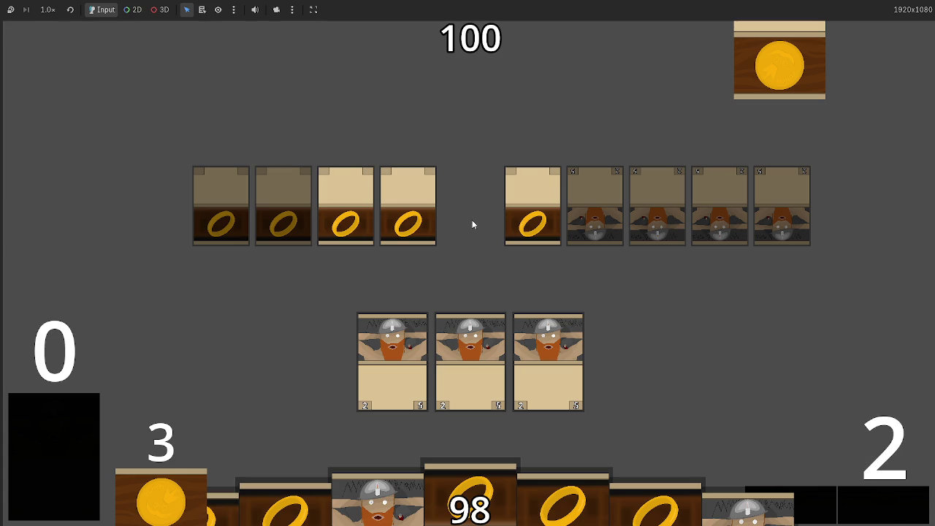
- Stop the test game with F8 and return to main.gd in the editor
key(F8)
click(42, 74)
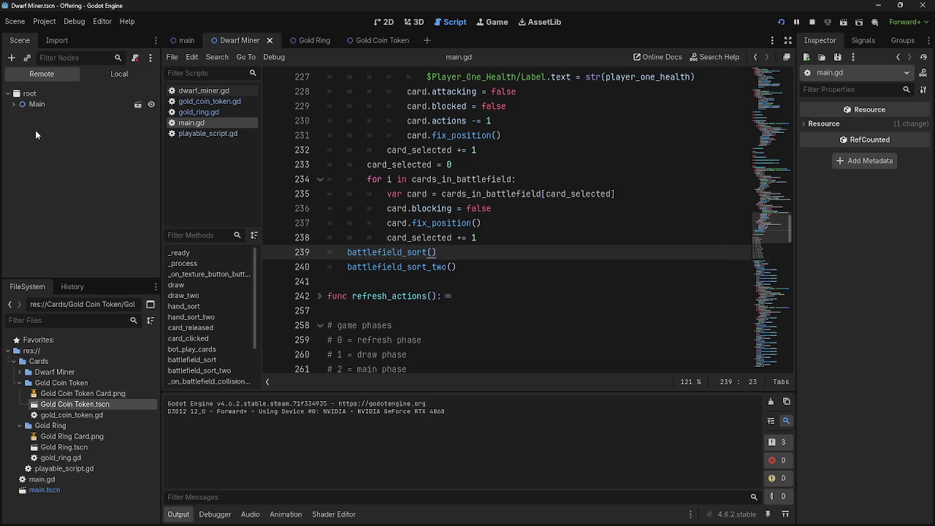
click(13, 104)
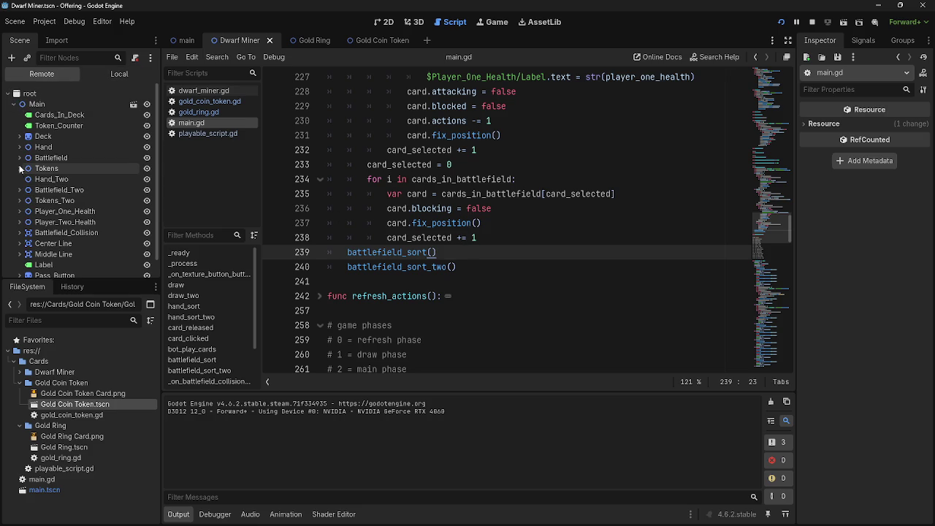
click(19, 190)
click(64, 201)
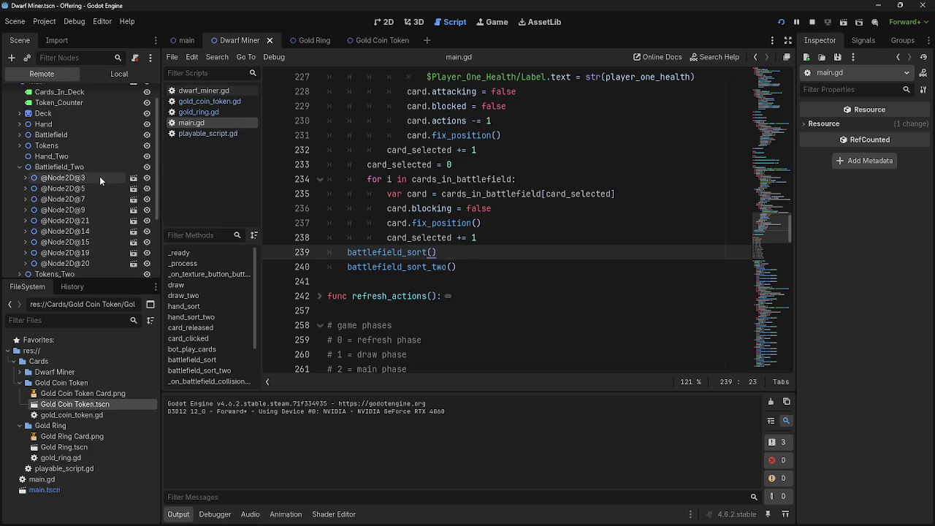
click(24, 178)
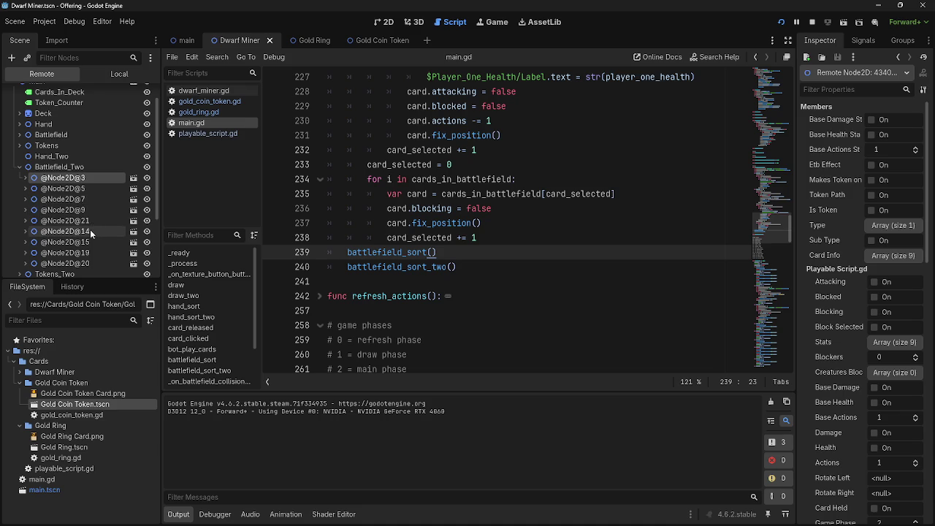
key(alt+Tab)
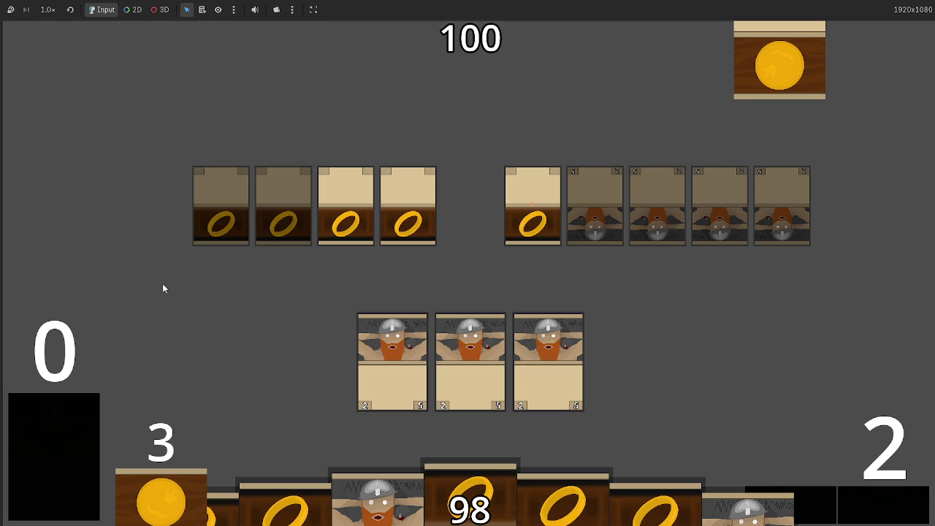
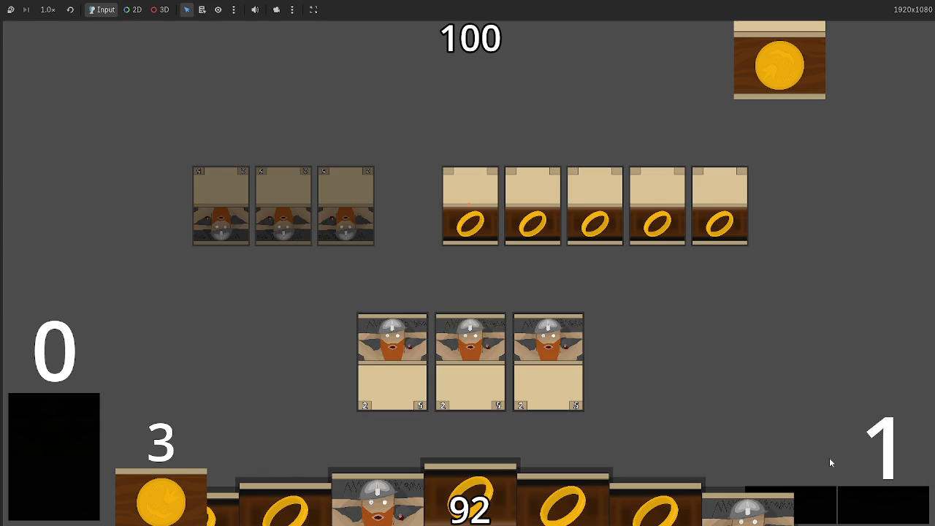
- Indent the two battlefield_sort calls on lines 239–240 one level deeper and relaunch the game
key(alt+Tab)
scroll(498, 273, up, 15)
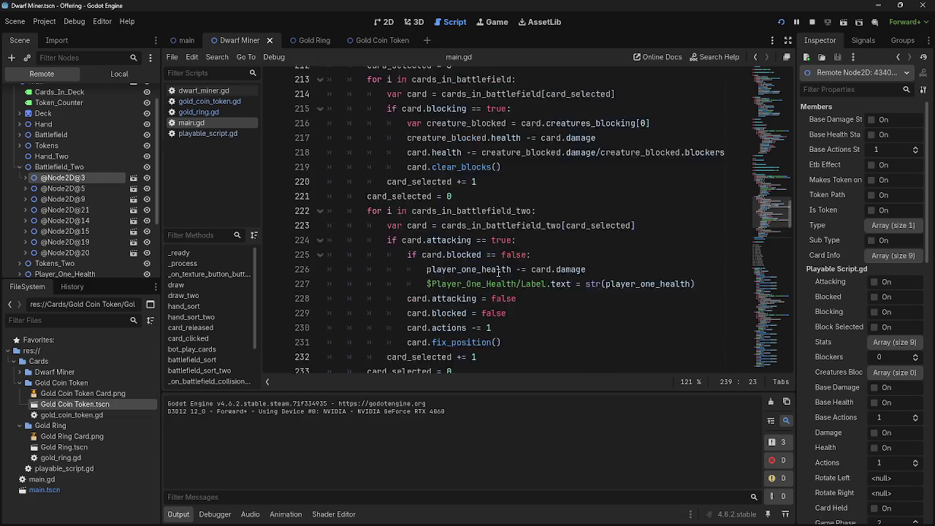
scroll(497, 273, down, 16)
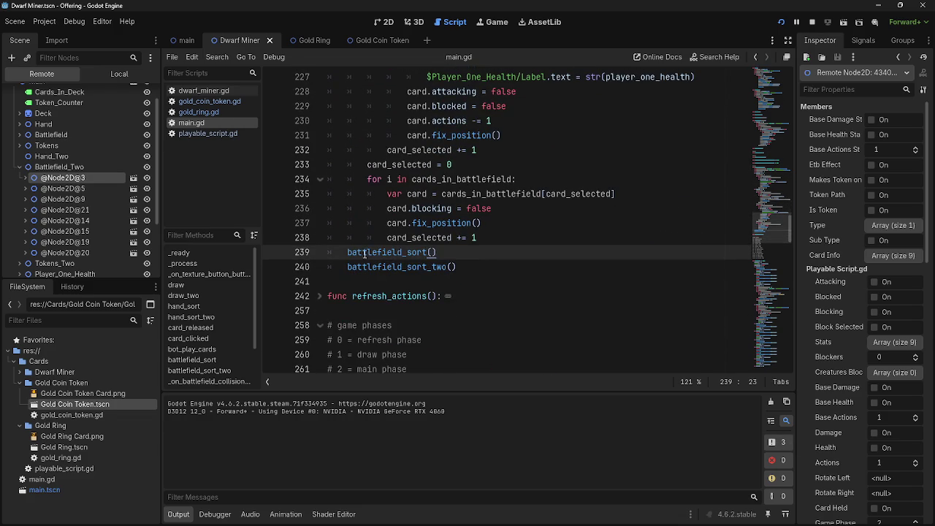
key(Tab)
click(347, 264)
key(Tab)
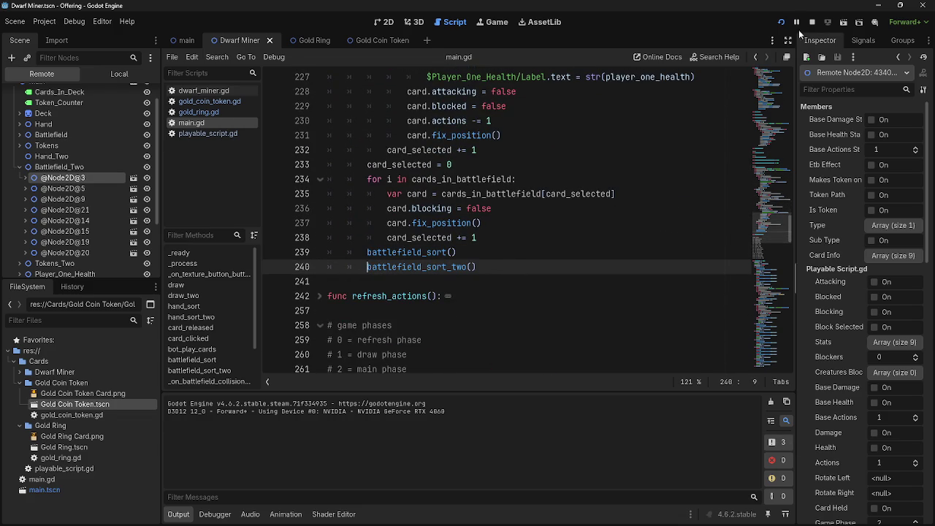
click(781, 22)
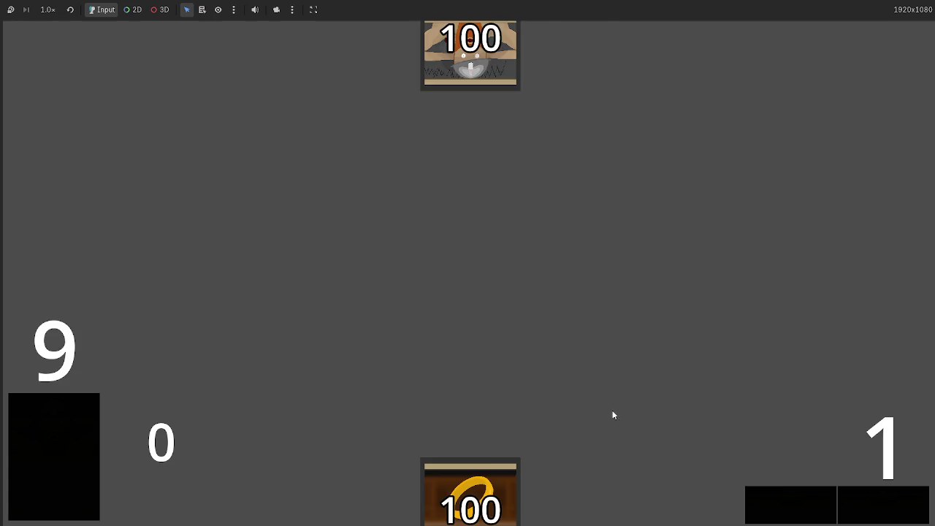
- Play two Dwarf Miners, draw the remaining cards from the deck, then play a third Dwarf Miner
click(633, 475)
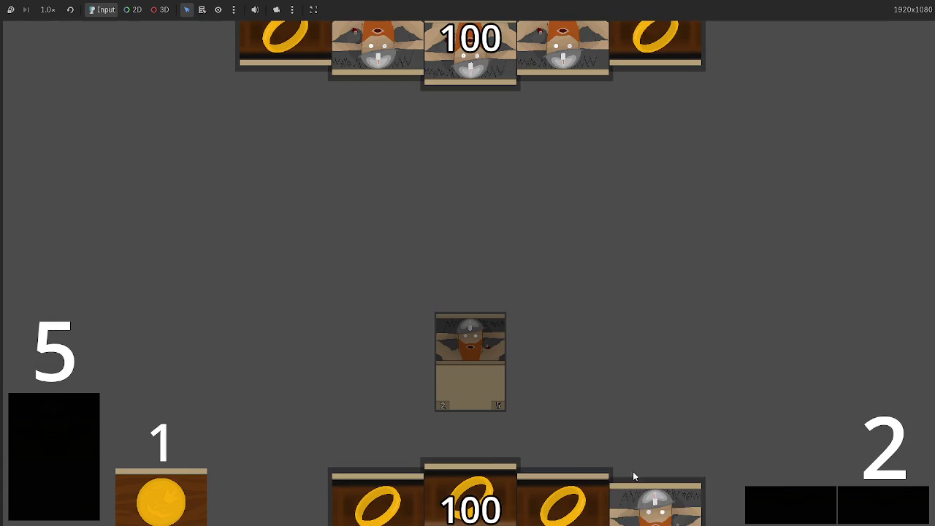
click(634, 475)
click(74, 401)
click(59, 416)
click(59, 417)
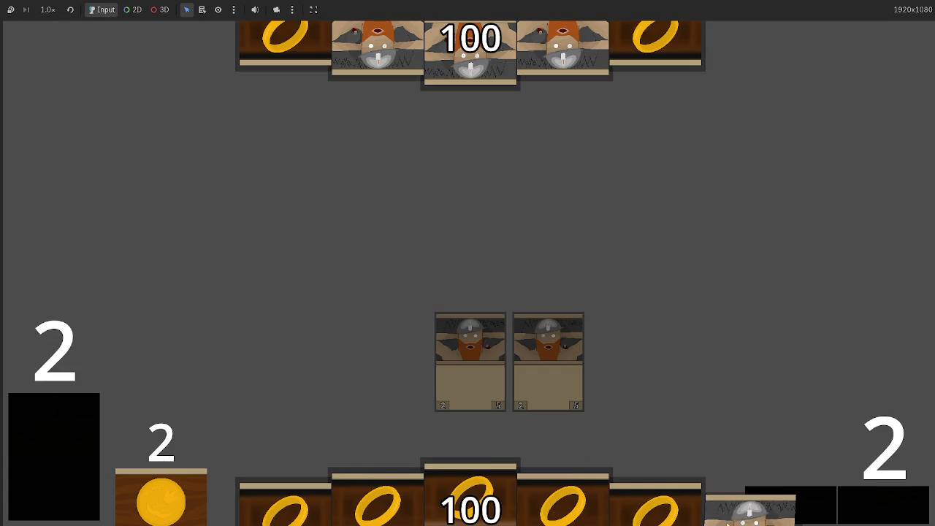
click(43, 420)
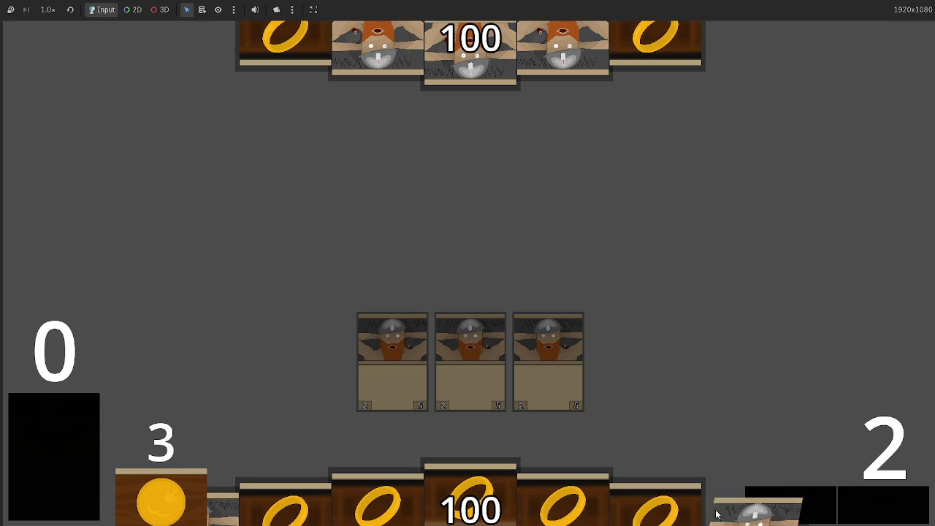
mouse_move(716, 507)
mouse_down()
mouse_move(543, 378)
mouse_move(770, 392)
mouse_up()
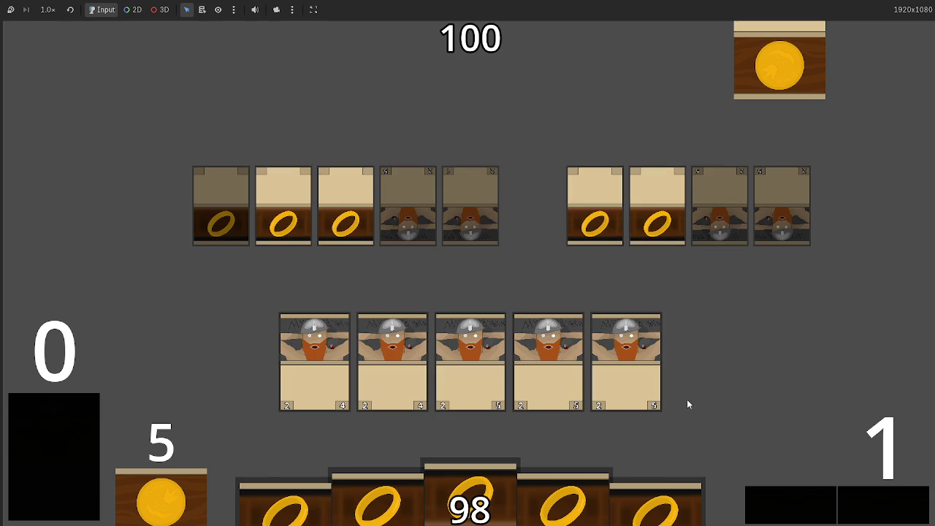
- Delete the two battlefield sort call lines at lines 239–240 of main.gd
key(alt+Tab)
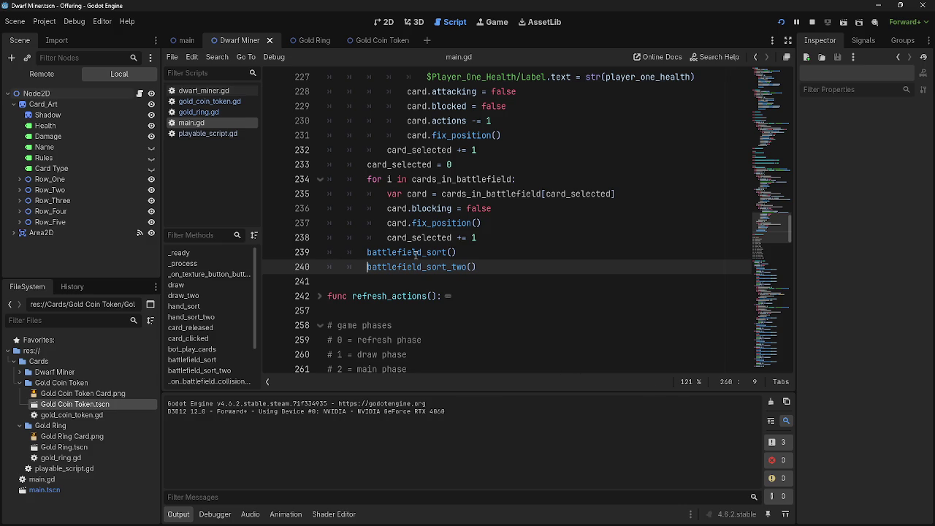
double_click(416, 252)
drag(477, 266, 322, 257)
key(ctrl+c)
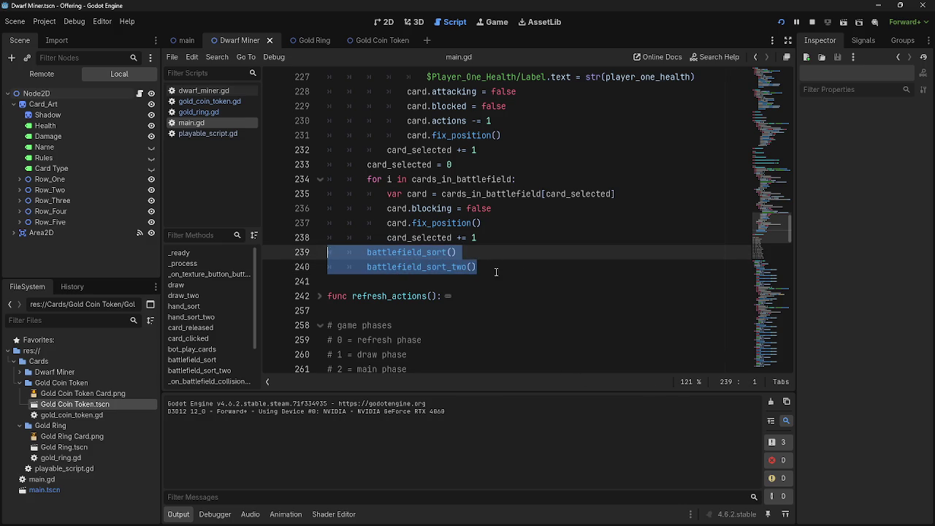
scroll(534, 276, up, 2)
scroll(534, 276, down, 1)
key(BackSpace)
key(BackSpace)
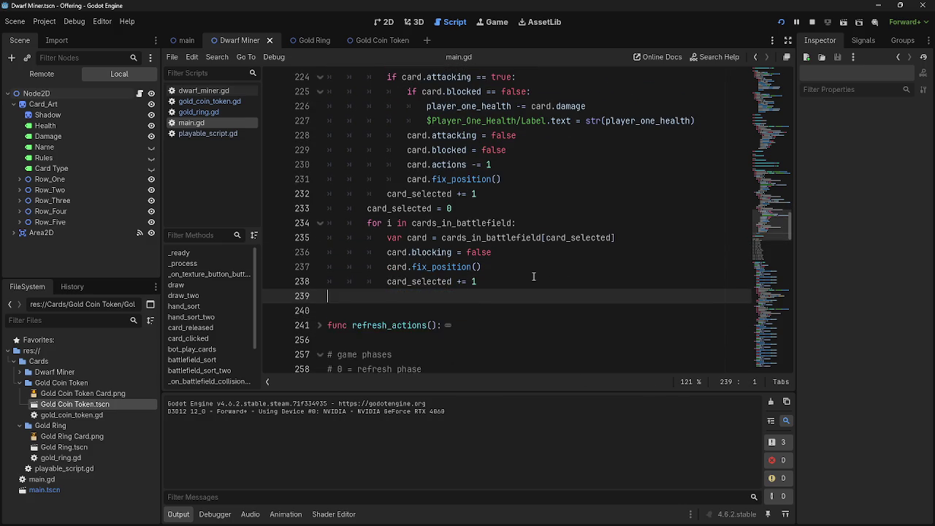
scroll(533, 276, up, 10)
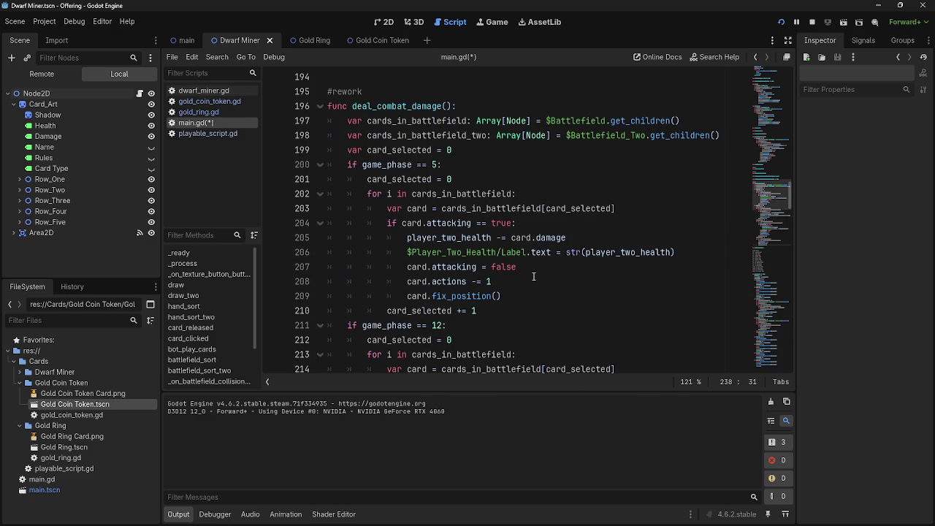
scroll(533, 276, down, 3)
scroll(533, 276, up, 2)
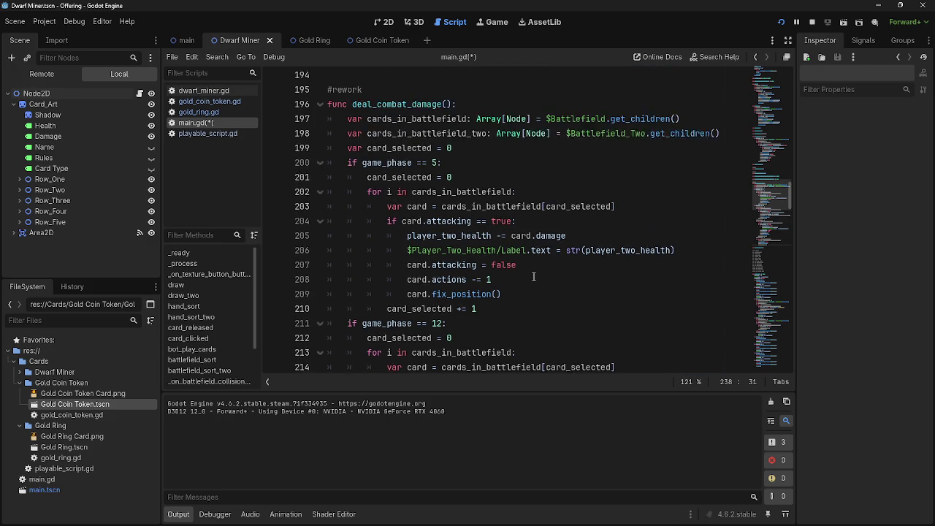
scroll(533, 276, down, 4)
scroll(534, 276, down, 20)
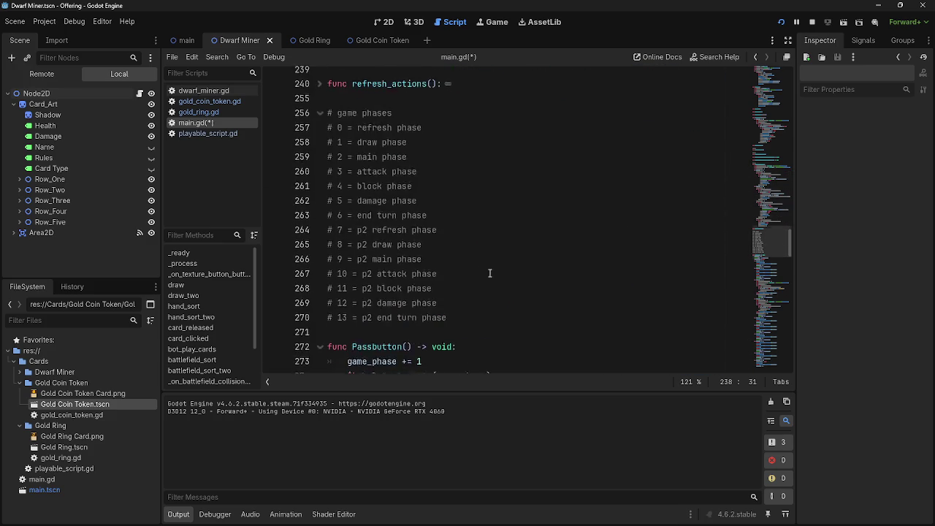
scroll(437, 259, down, 4)
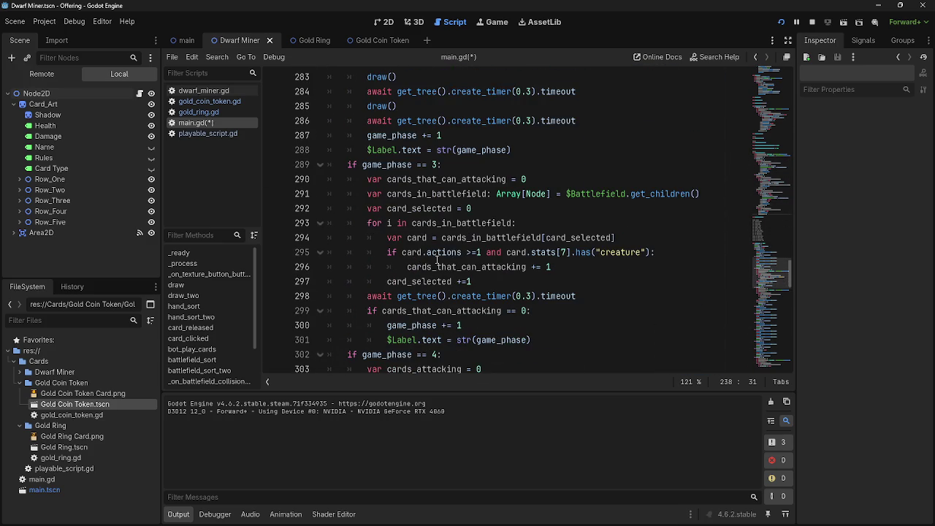
- Review the phase 3 check and the damage-phase comment lines in main.gd
click(446, 166)
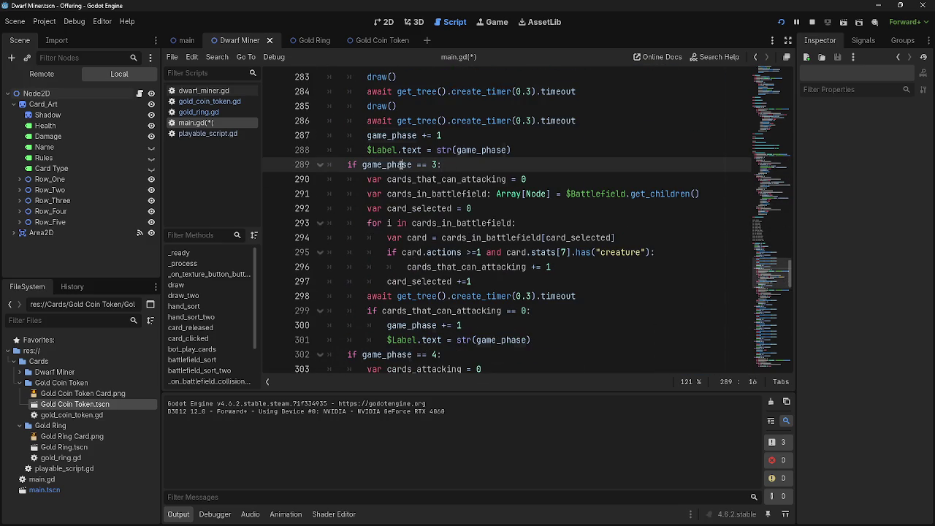
click(460, 166)
scroll(491, 268, down, 10)
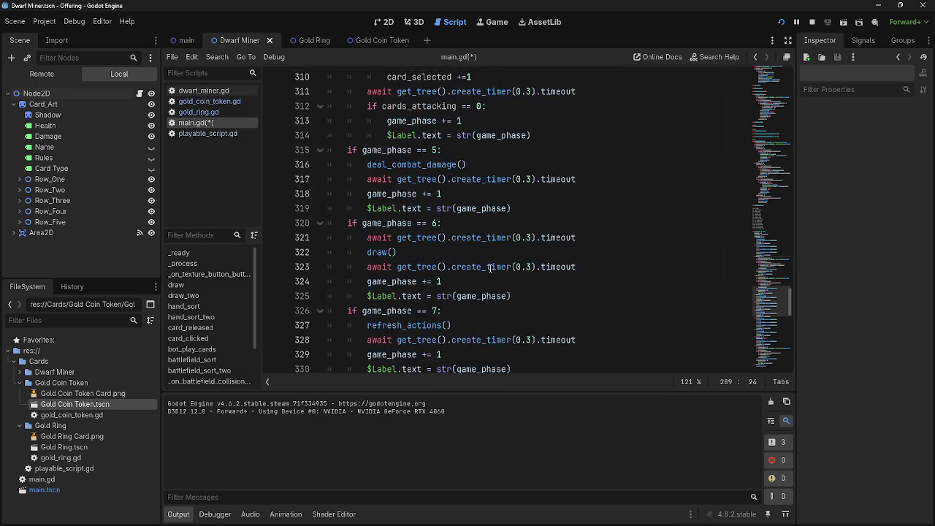
scroll(490, 268, up, 9)
scroll(491, 268, up, 15)
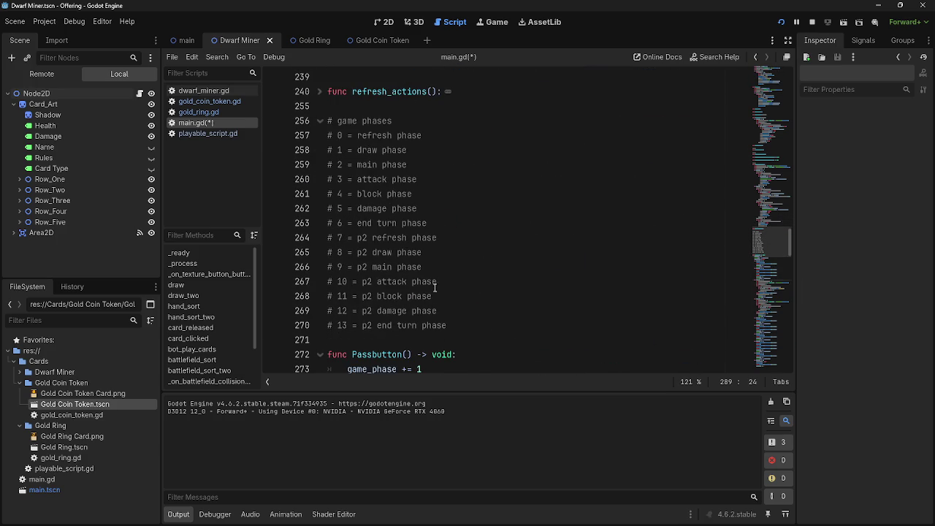
drag(440, 312, 332, 312)
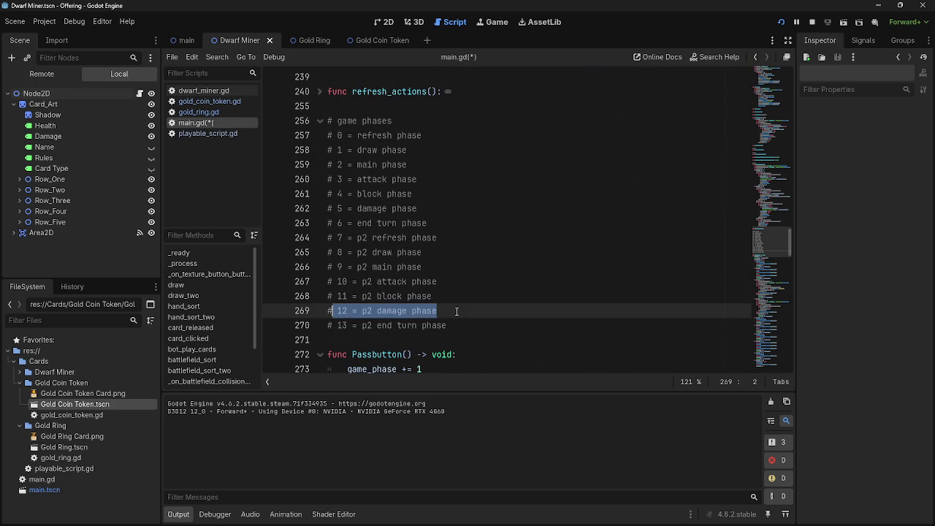
click(457, 312)
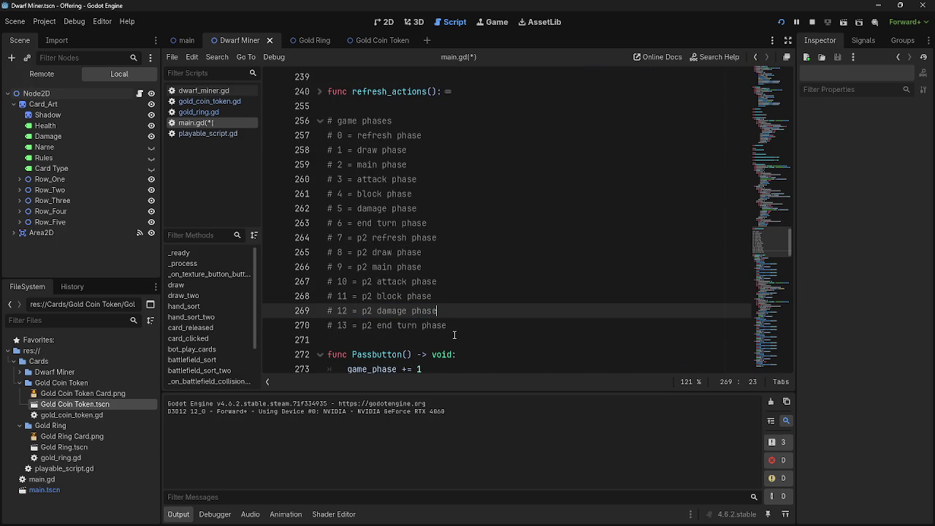
triple_click(421, 208)
click(469, 210)
scroll(448, 250, down, 17)
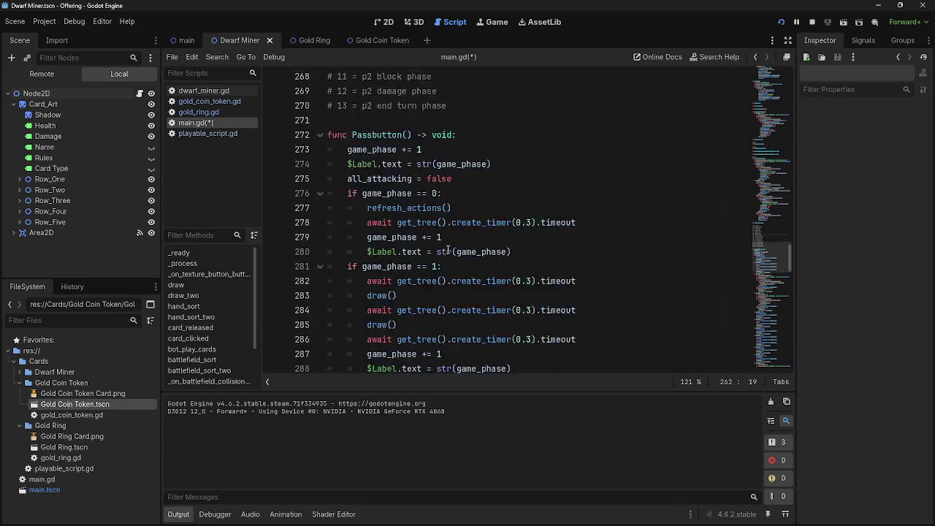
scroll(447, 250, down, 7)
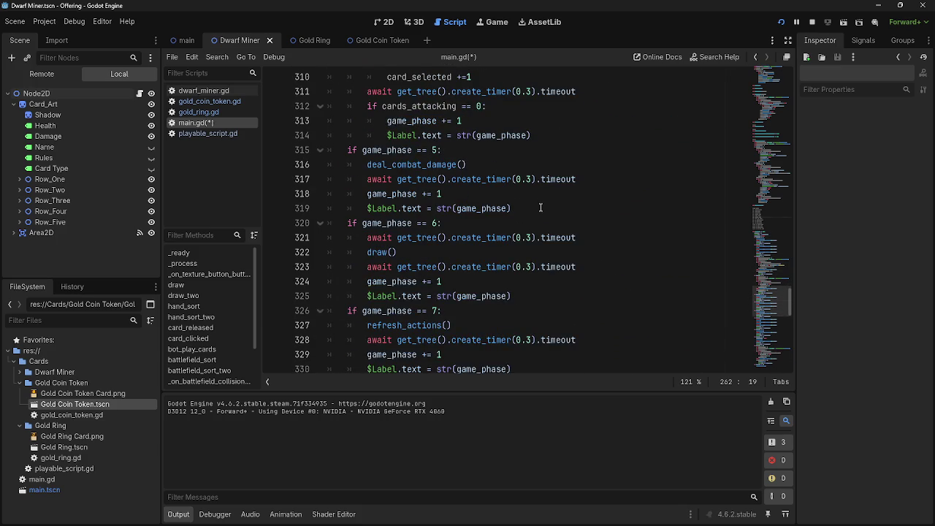
- Add battlefield_sort() and battlefield_sort_two() calls after the phase 5 label update
click(540, 208)
key(Return)
text(battlefield_sort())
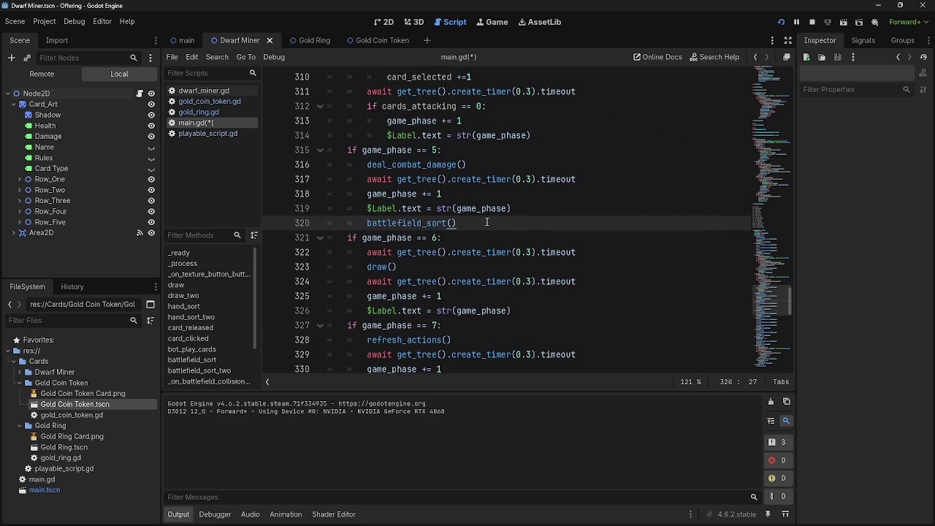
text(_two)
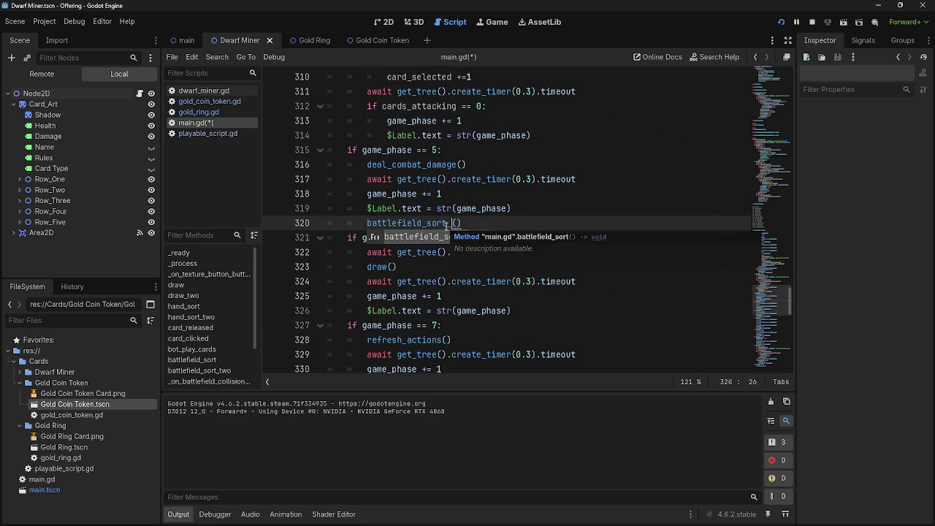
key(Return)
click(534, 210)
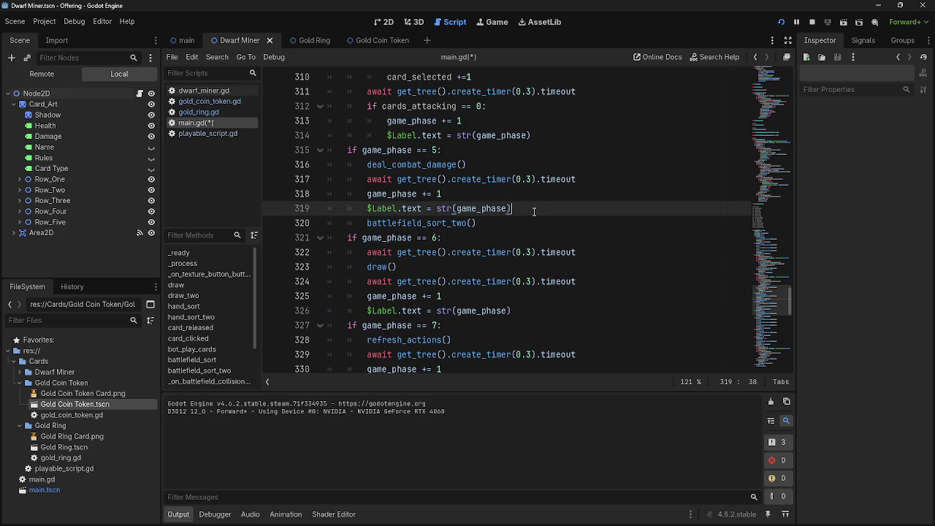
key(Return)
text(battlefield_sort())
click(489, 238)
drag(489, 238, 367, 223)
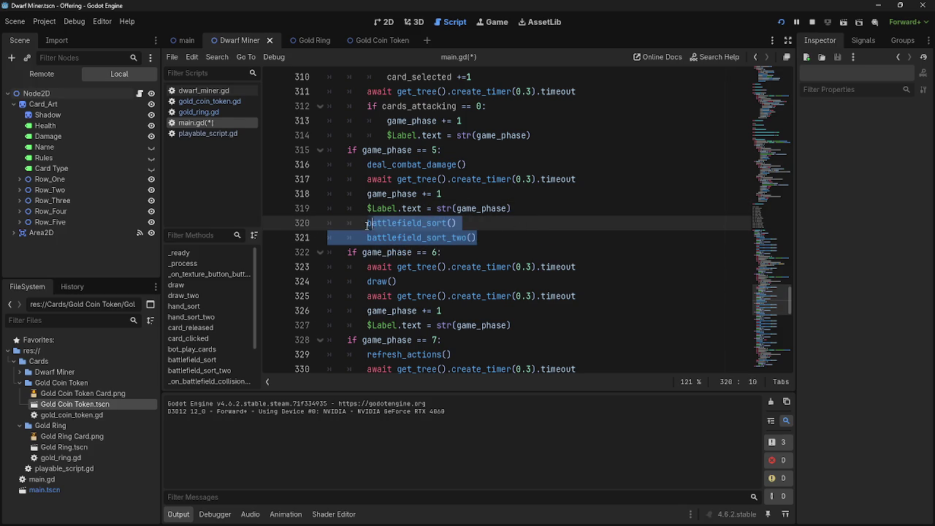
- Insert both sort calls after the phase 12 label update on line 369 and relaunch
scroll(529, 302, down, 8)
scroll(529, 301, down, 7)
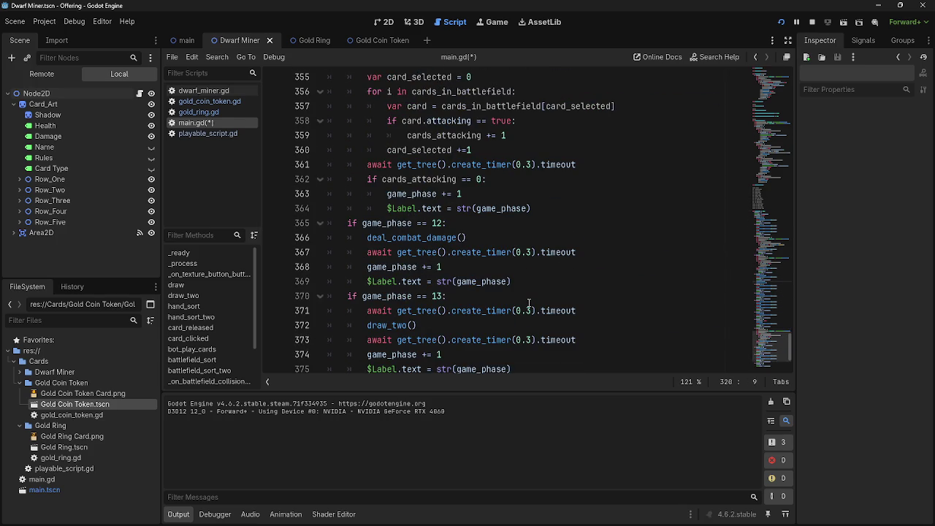
click(528, 282)
key(Return)
key(ctrl+v)
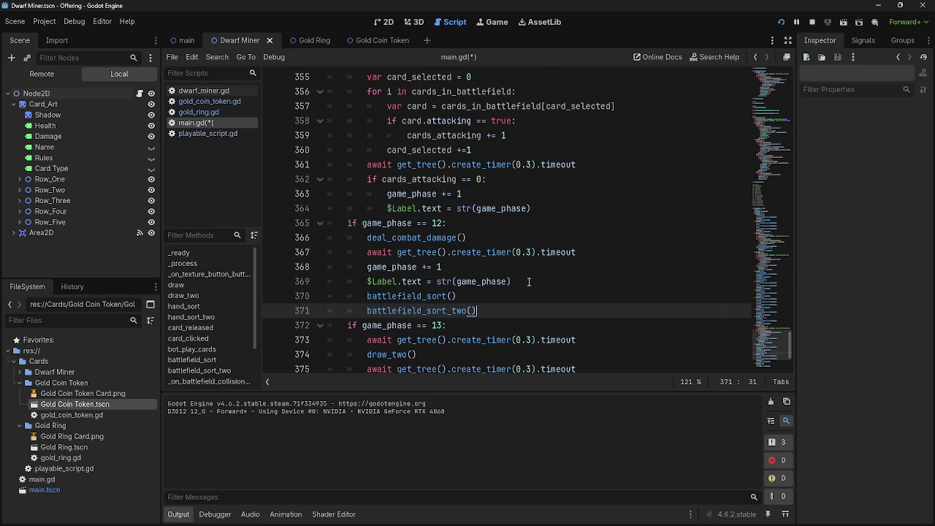
click(781, 22)
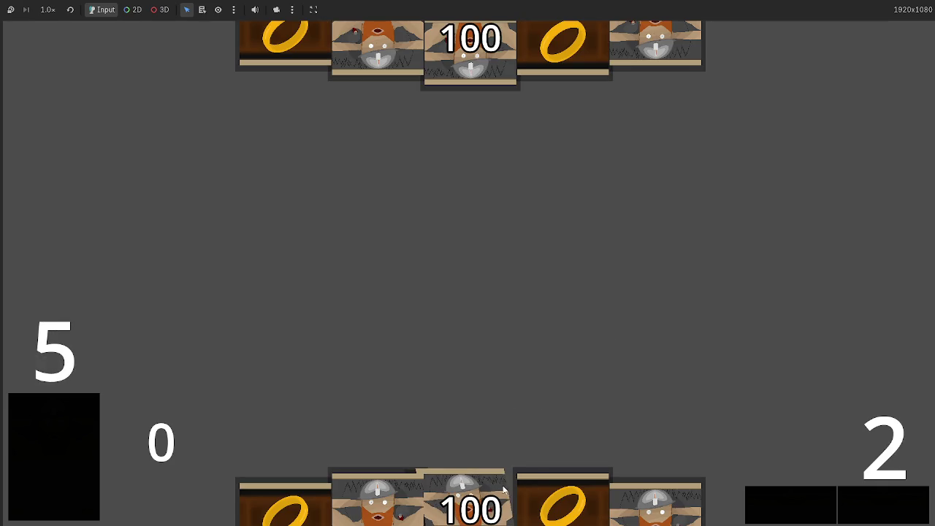
- Drag five Dwarf Miner cards onto the battlefield, drawing new cards partway through
drag(491, 516, 508, 311)
drag(377, 504, 555, 350)
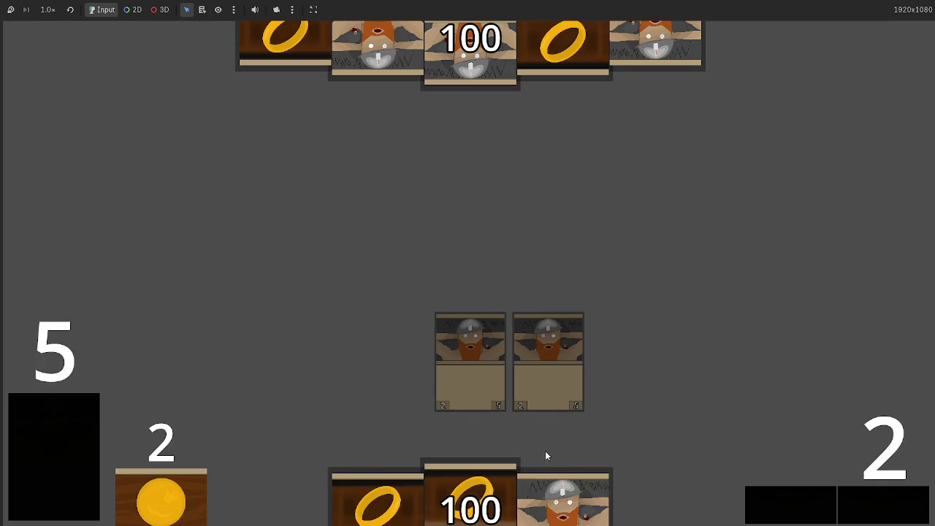
drag(545, 451, 256, 391)
click(74, 410)
mouse_move(283, 504)
mouse_down()
mouse_move(280, 327)
mouse_move(626, 362)
mouse_up()
mouse_move(748, 511)
mouse_down()
mouse_move(689, 334)
mouse_move(680, 336)
mouse_up()
- Step through the game phases until the attack phase is reached
click(889, 502)
click(889, 502)
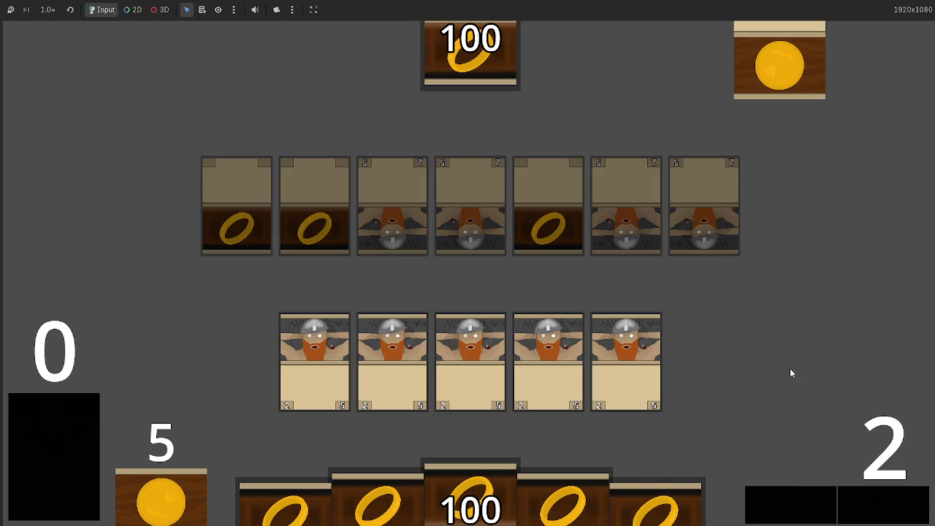
click(869, 511)
click(873, 510)
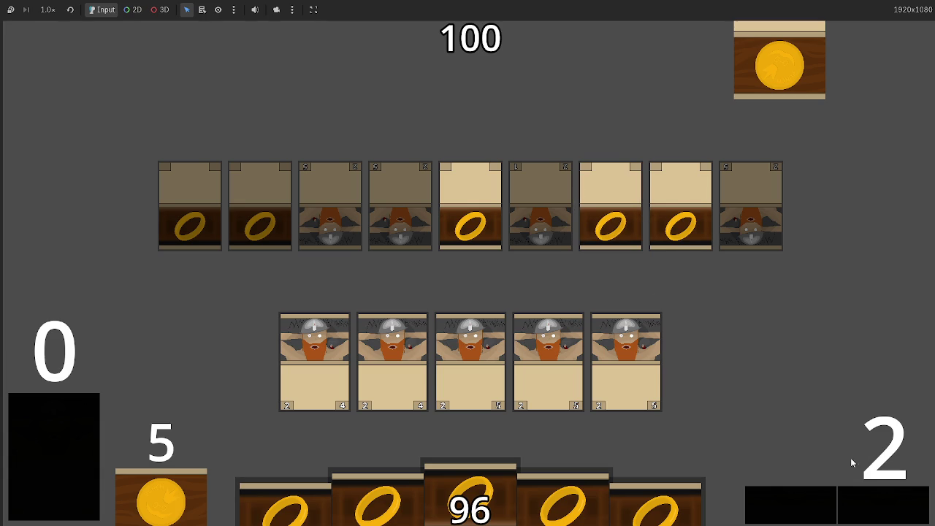
click(873, 517)
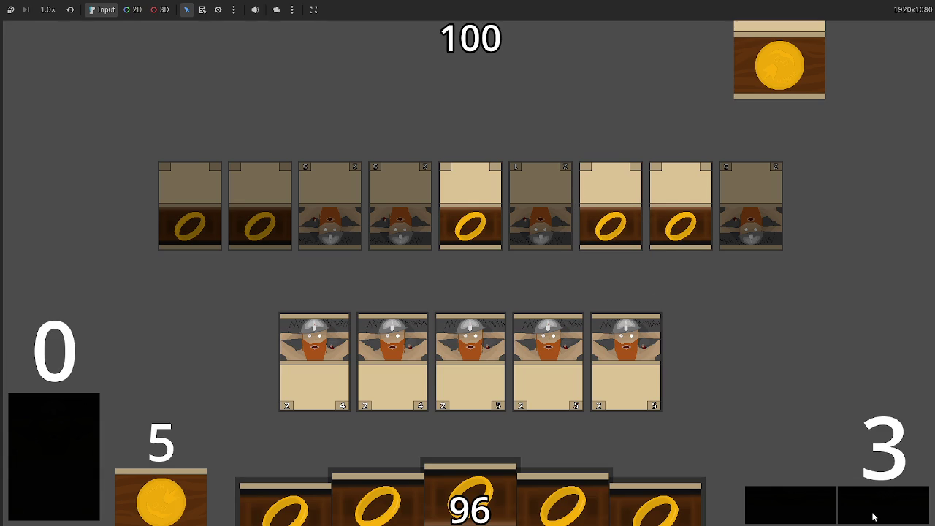
click(873, 516)
click(873, 517)
click(873, 516)
click(873, 516)
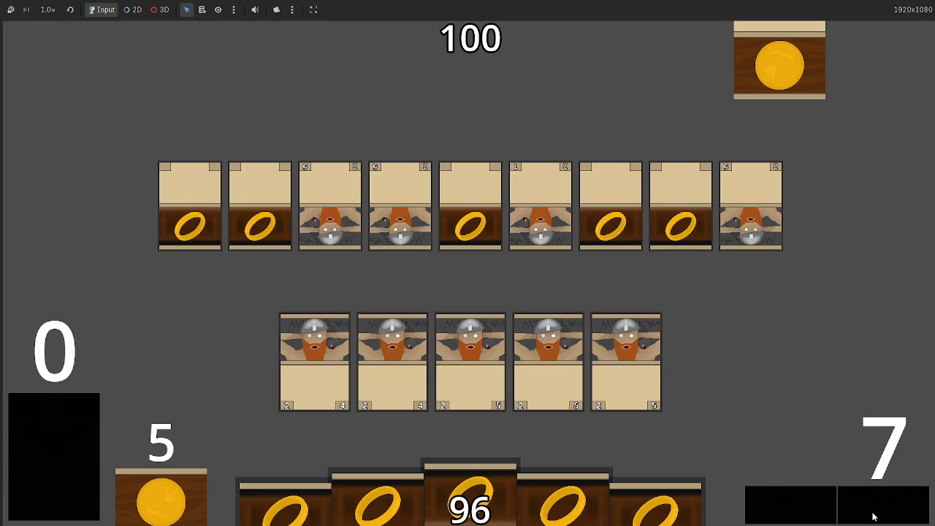
click(873, 517)
click(873, 517)
click(873, 517)
click(870, 512)
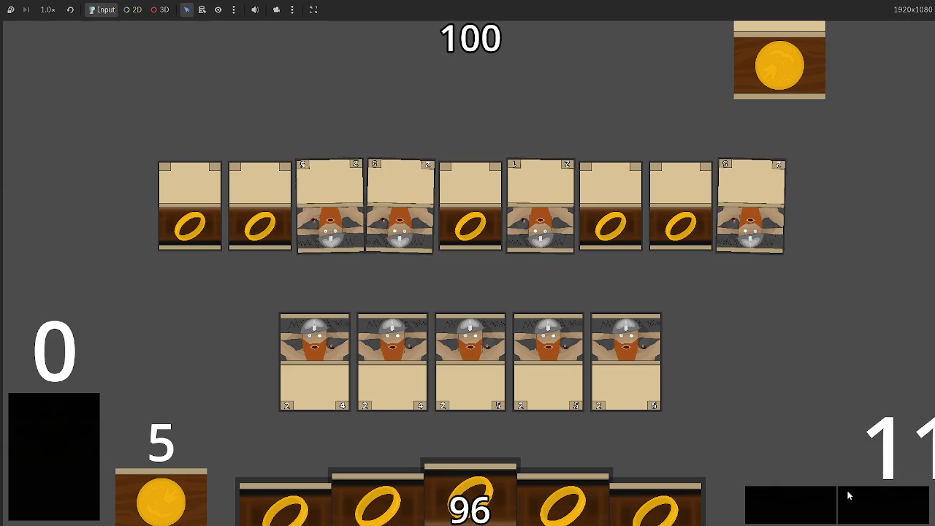
- Declare all five Dwarf Miners as attackers
click(657, 361)
click(562, 341)
click(471, 344)
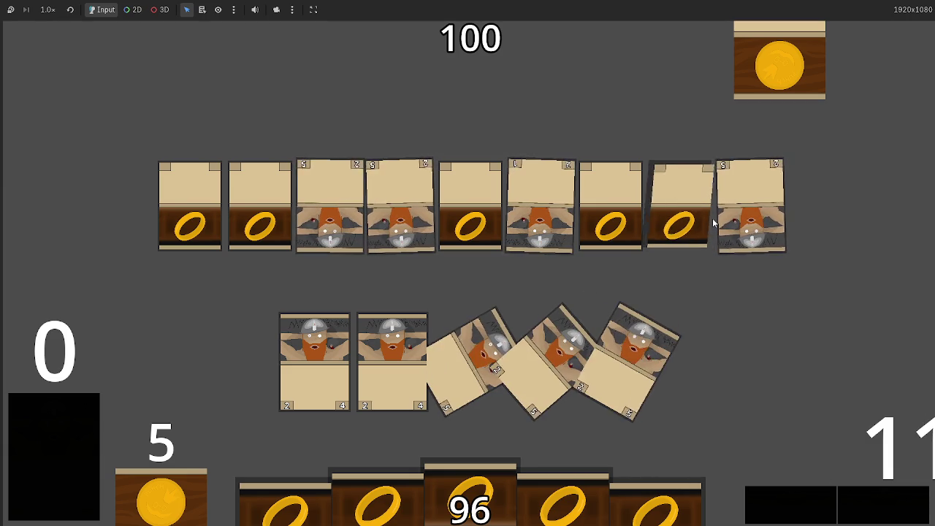
click(361, 361)
click(332, 344)
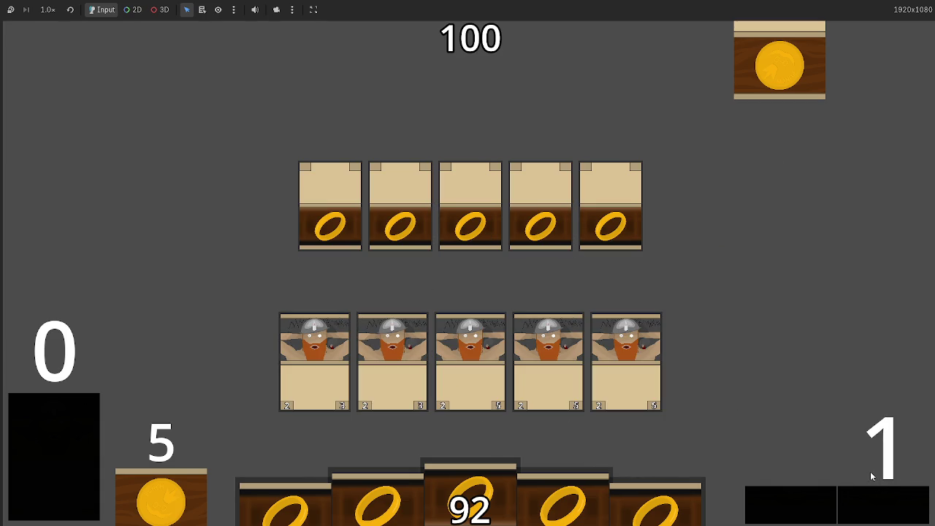
- Advance through the remaining phases into the next turn
click(885, 510)
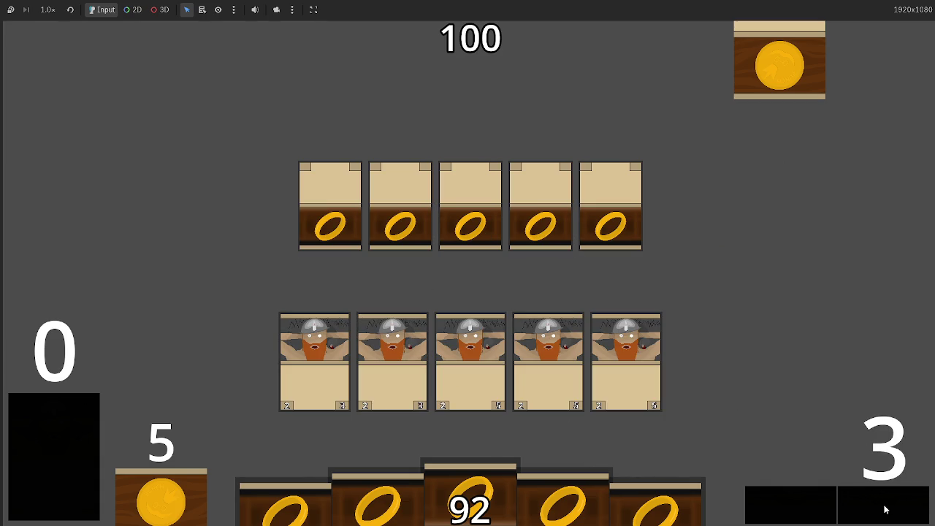
click(883, 505)
click(877, 504)
click(854, 504)
click(852, 500)
click(852, 496)
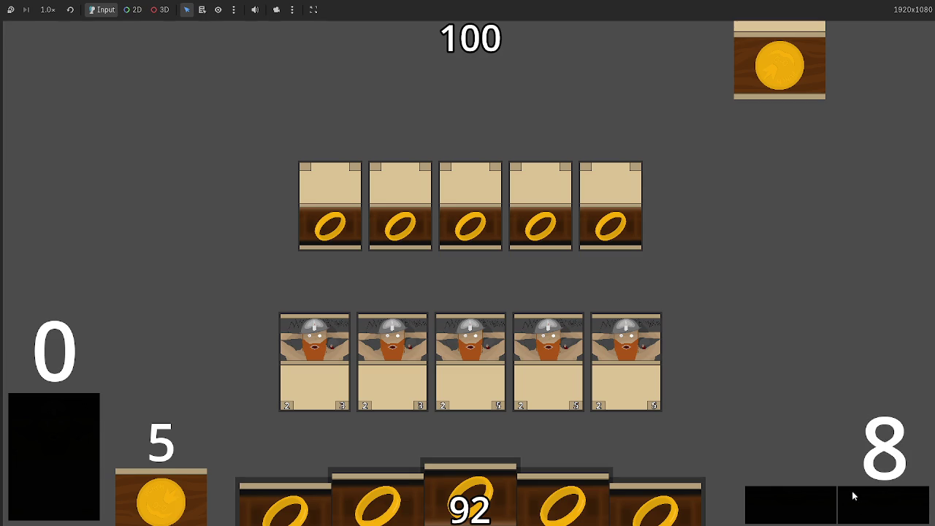
click(826, 493)
click(852, 485)
click(852, 497)
click(852, 504)
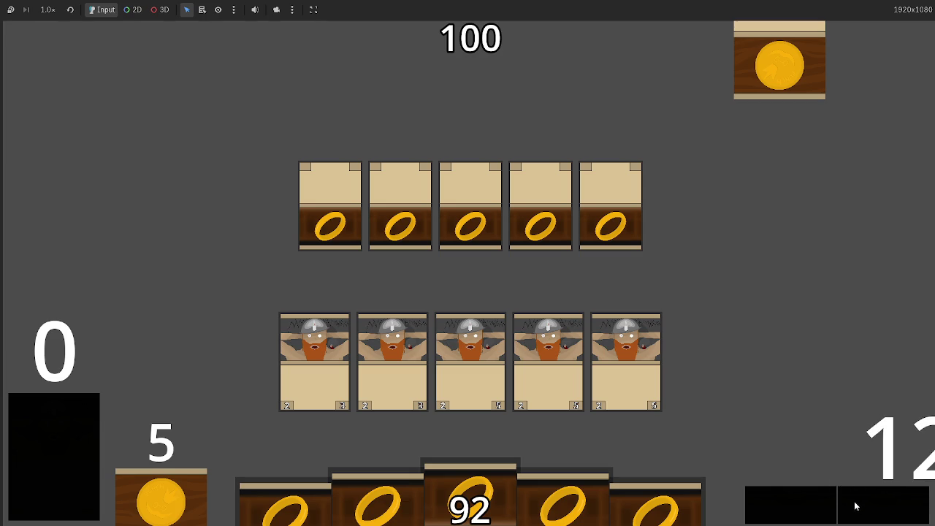
click(856, 506)
click(856, 507)
- Advance to combat damage, then continue on into the following turn
click(856, 507)
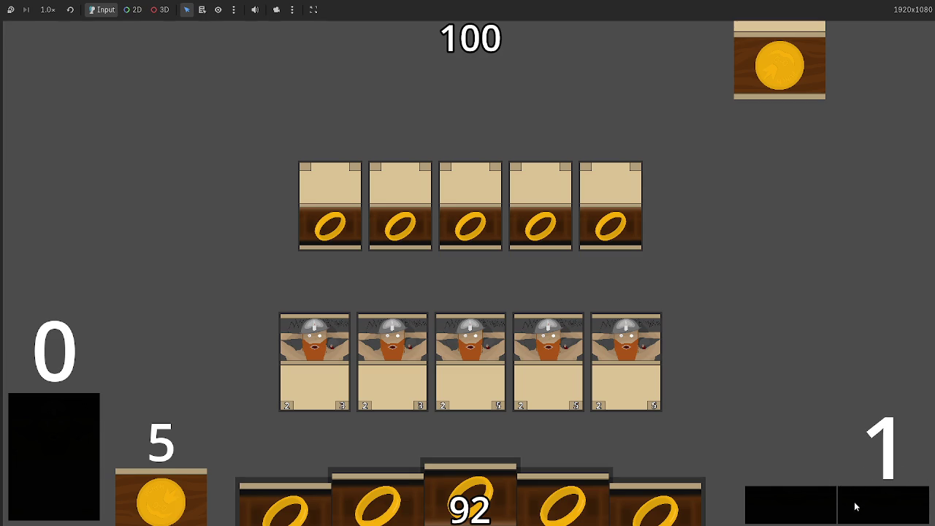
click(857, 506)
click(859, 505)
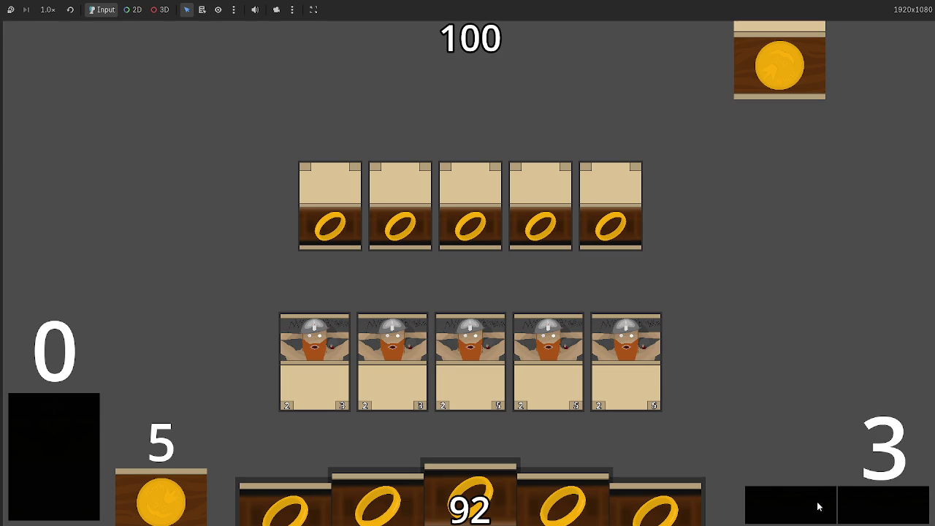
click(861, 504)
click(862, 504)
click(862, 505)
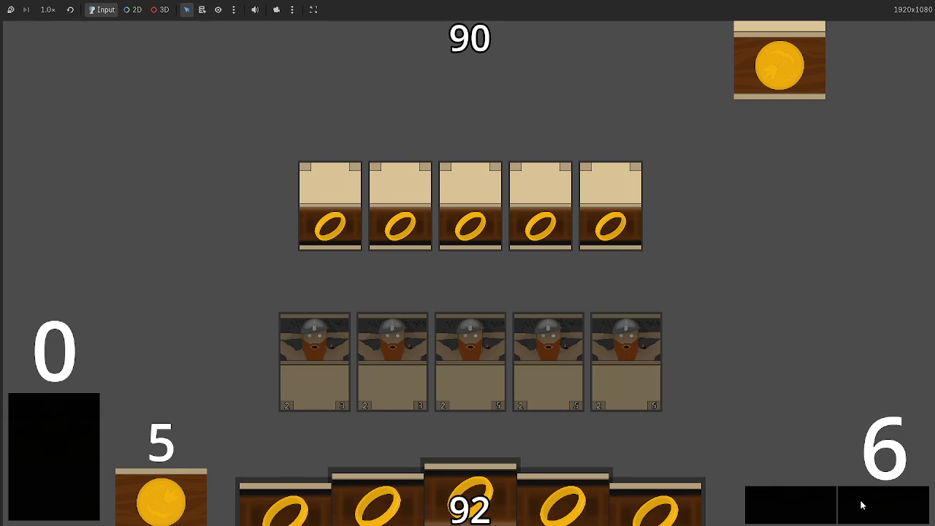
click(862, 505)
click(862, 505)
click(862, 505)
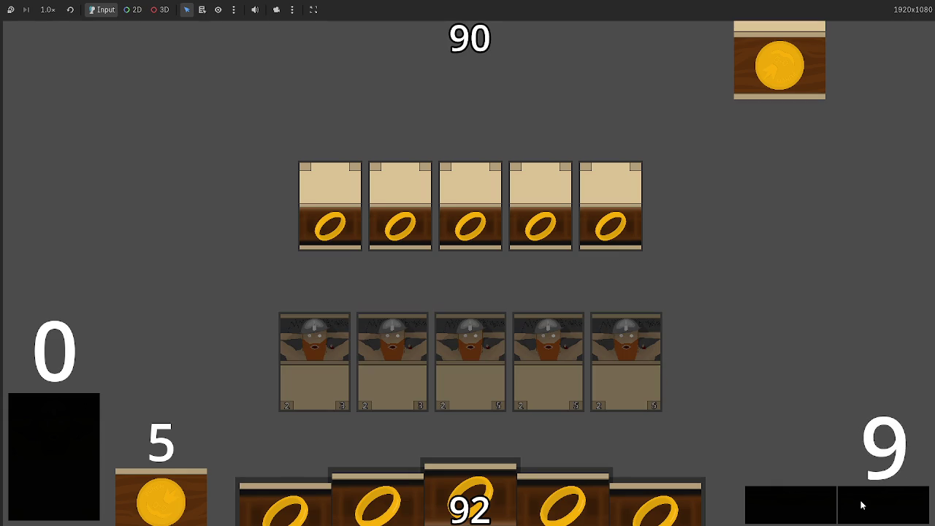
click(860, 504)
click(858, 504)
click(857, 504)
click(856, 503)
click(860, 489)
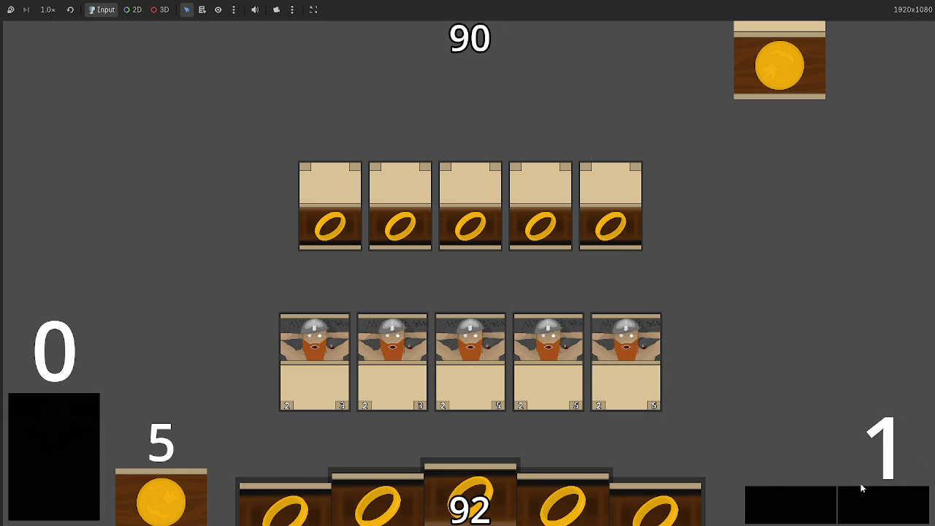
- Advance to combat damage again, leaving opponent health at 80 and player at 92
click(882, 507)
click(877, 504)
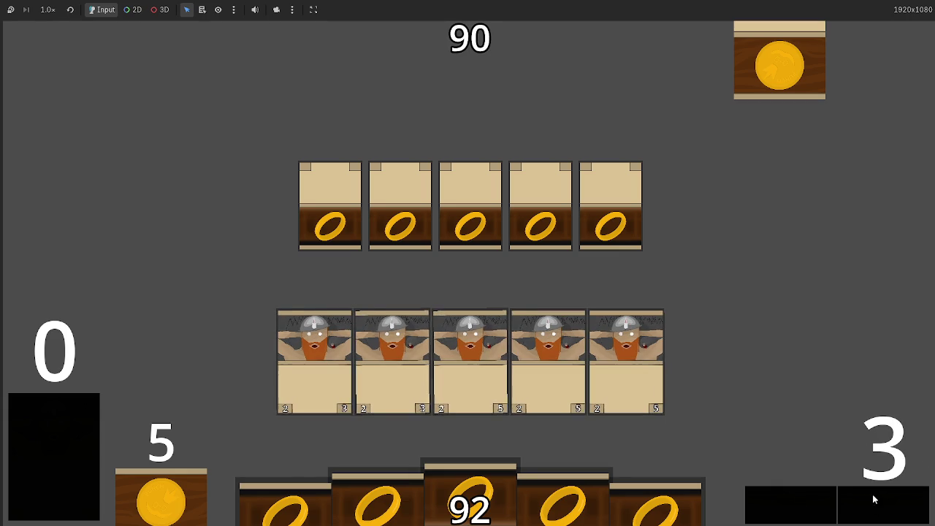
click(874, 499)
click(874, 499)
click(874, 499)
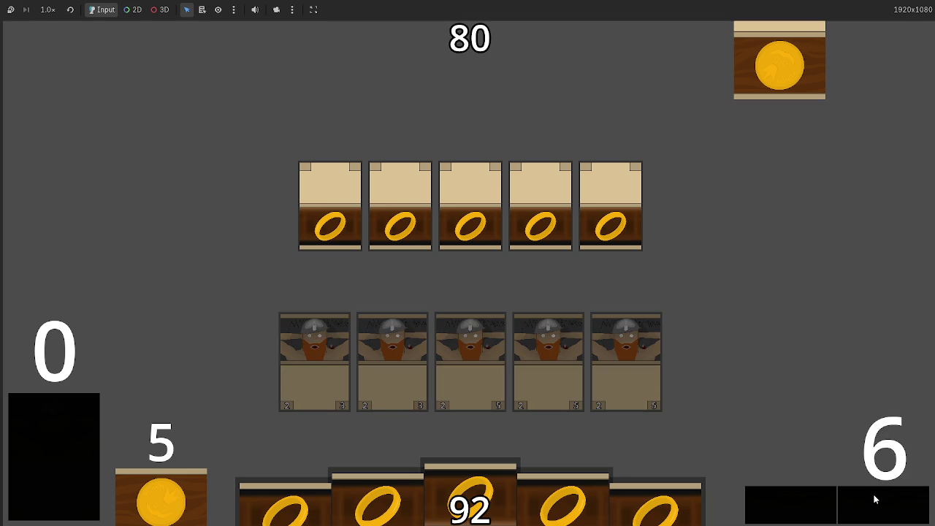
click(876, 499)
click(875, 499)
click(896, 502)
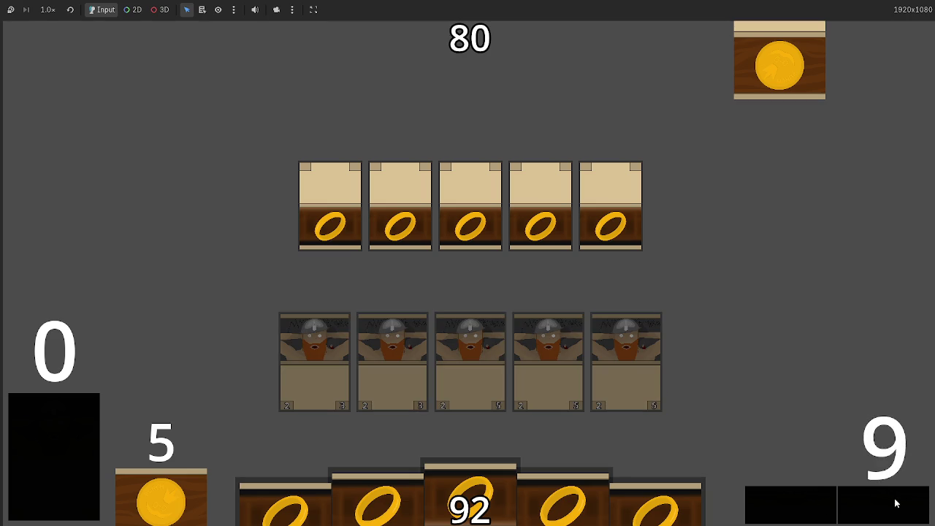
click(895, 501)
click(896, 501)
- Add a blank line 311 after card_selected on line 310 and outdent it one level
key(alt+Tab)
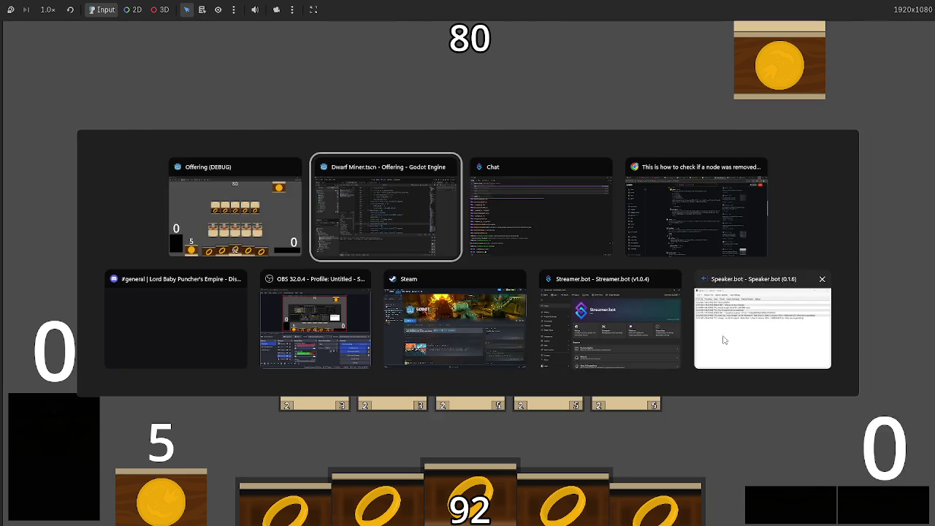
scroll(436, 324, up, 10)
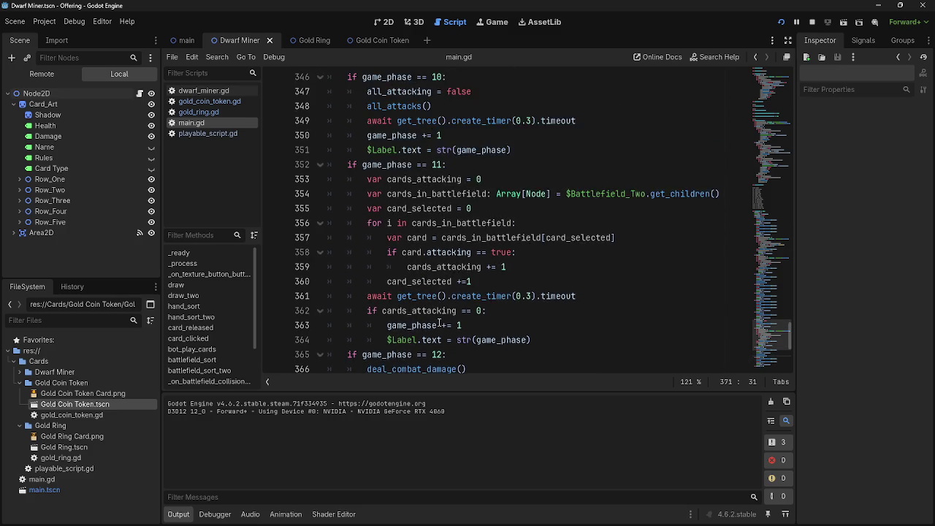
scroll(443, 327, up, 10)
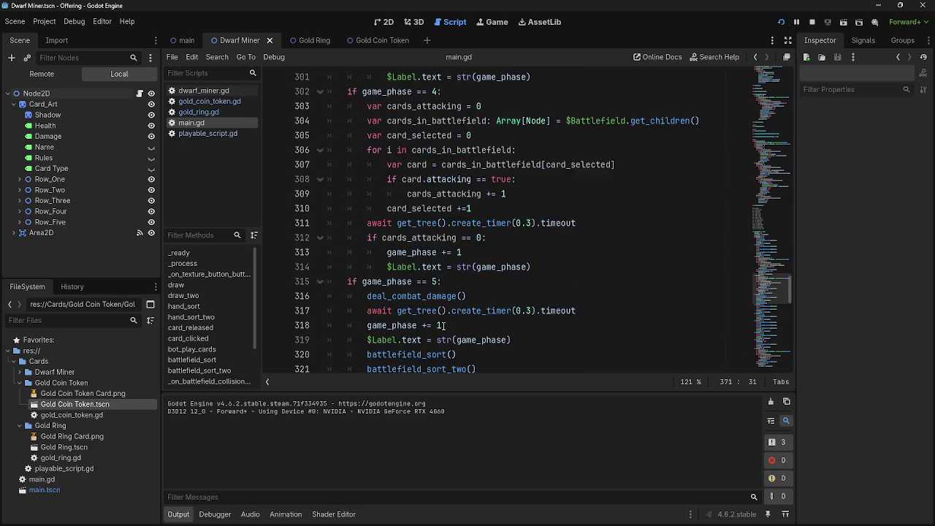
scroll(444, 325, up, 2)
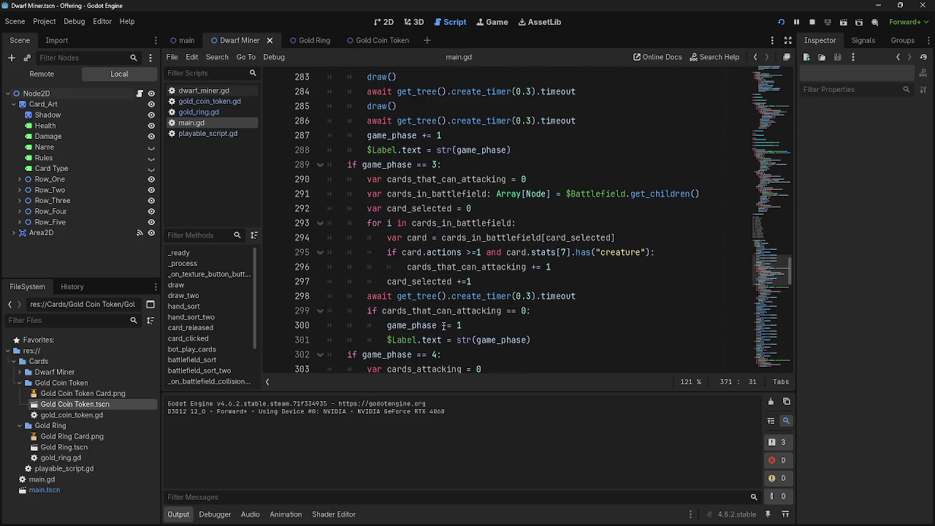
scroll(444, 326, up, 1)
scroll(444, 326, down, 6)
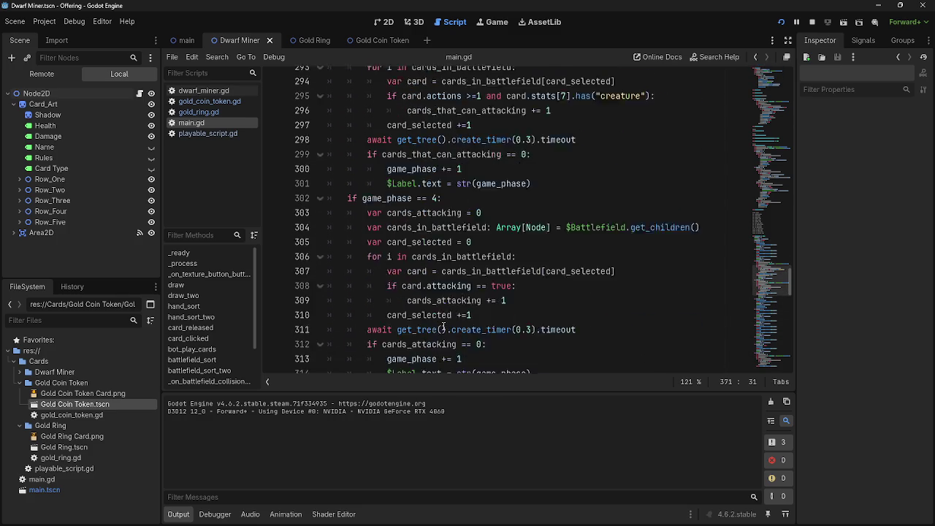
click(549, 209)
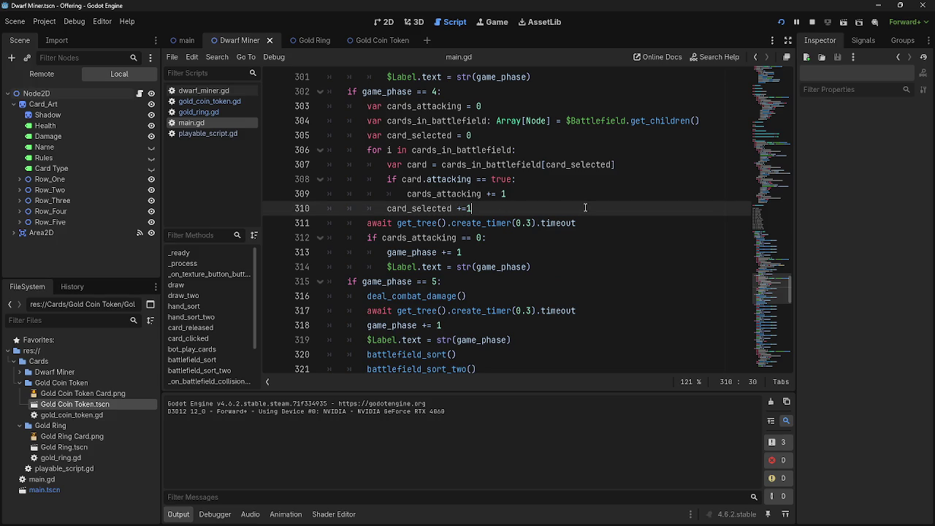
key(Return)
key(super)
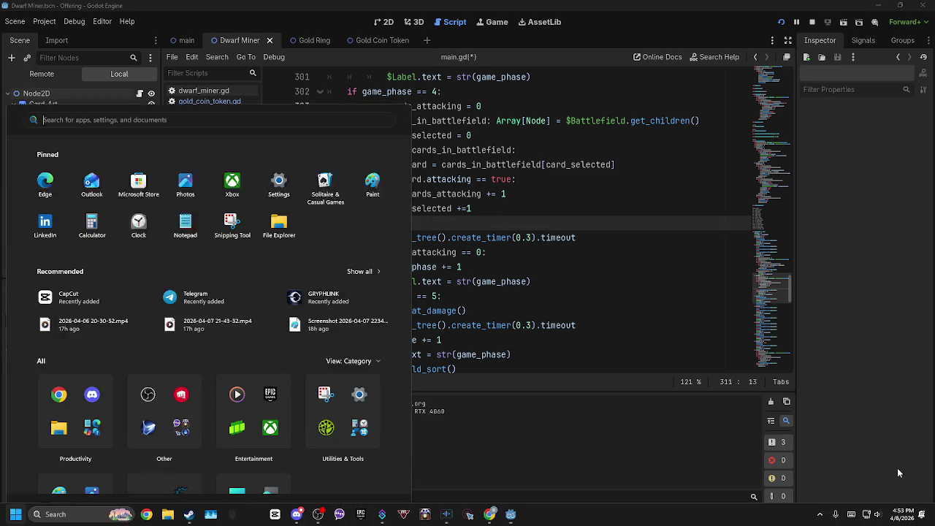
click(512, 227)
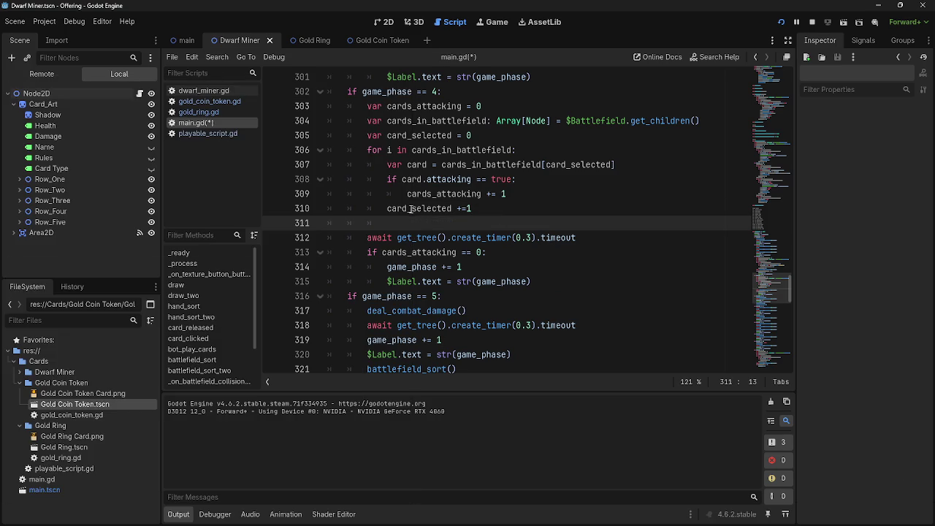
key(BackSpace)
scroll(469, 235, up, 1)
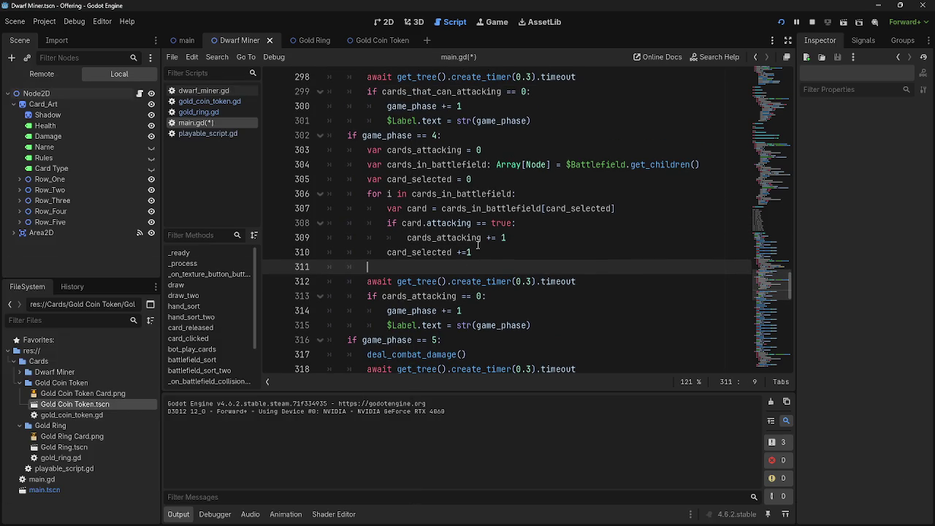
- Duplicate the phase 4 counting loop and make the copy iterate over cards_in_battlefield_two
mouse_move(477, 246)
mouse_down()
mouse_move(357, 179)
mouse_move(366, 194)
mouse_up()
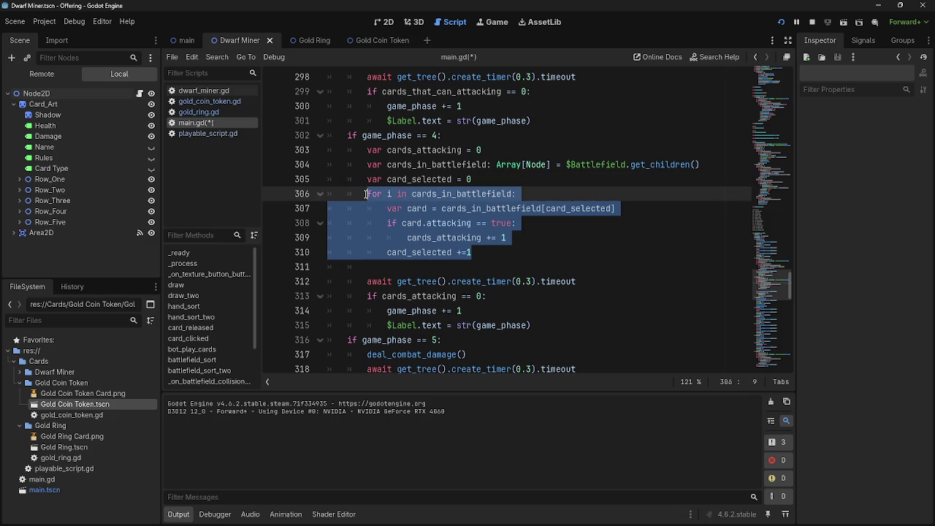
key(ctrl+c)
click(571, 267)
key(ctrl+v)
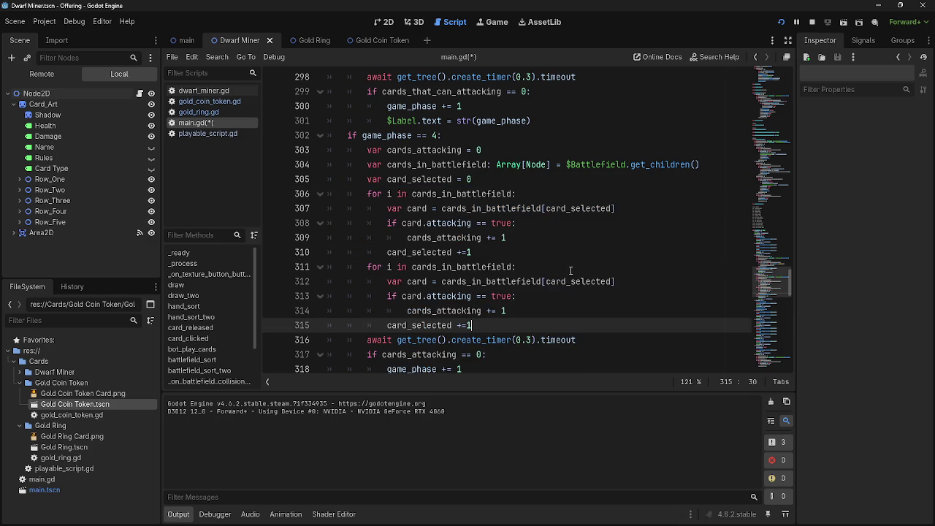
scroll(573, 272, down, 1)
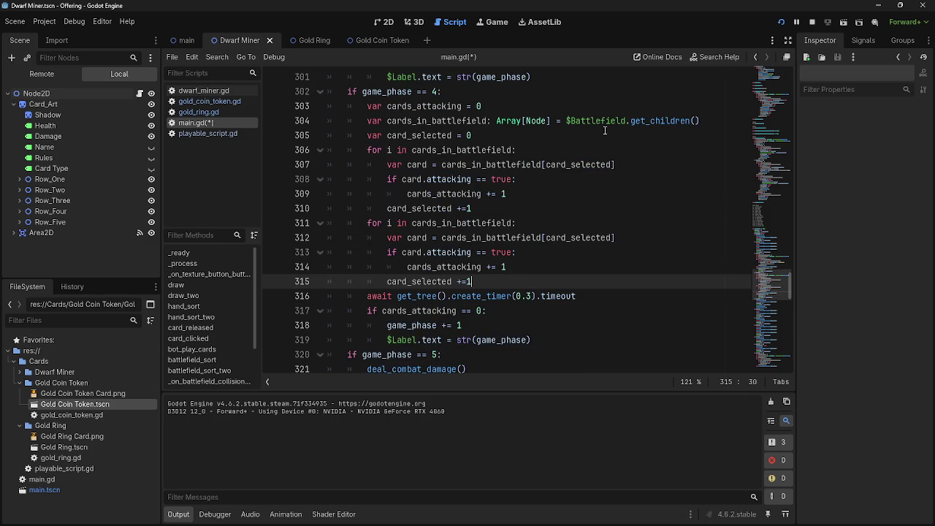
click(514, 223)
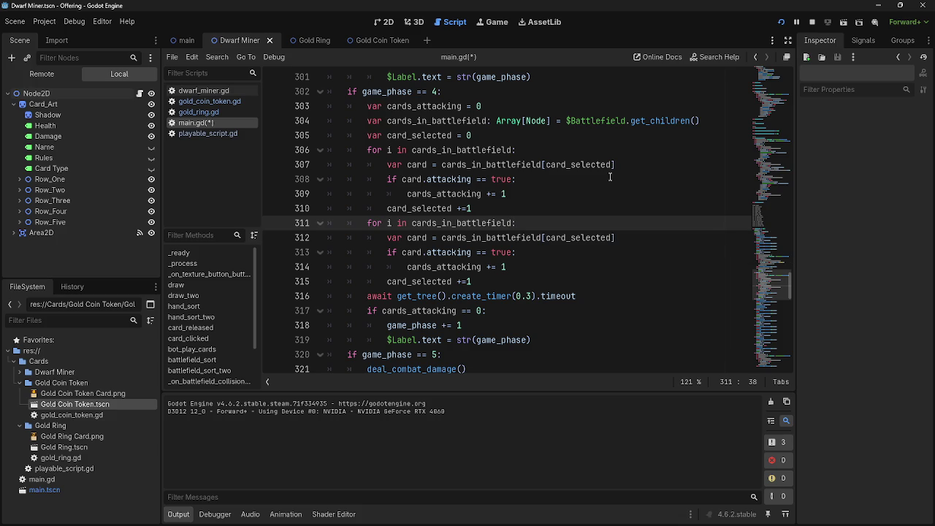
text(_two)
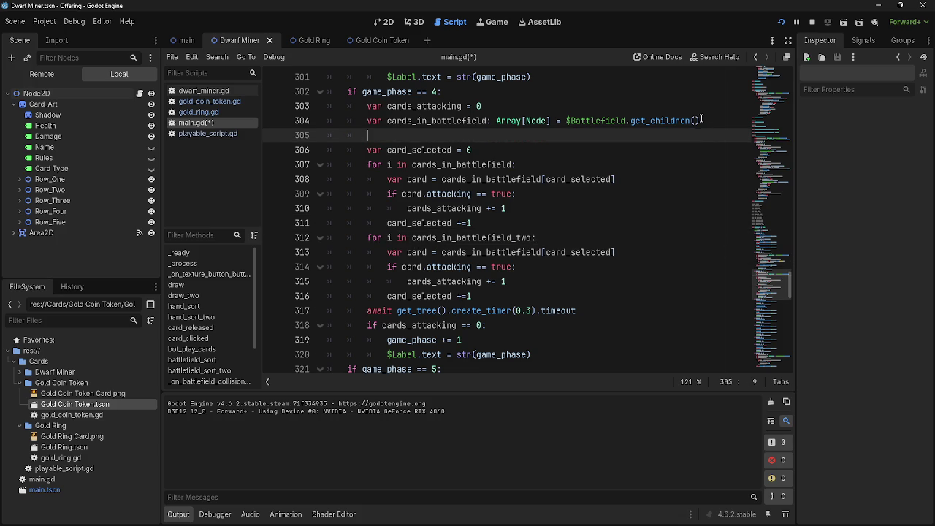
- Declare cards_in_battlefield_two from $Battlefield_Two.get_children() below the first declaration
drag(700, 121, 368, 121)
key(End)
key(Return)
key(ctrl+v)
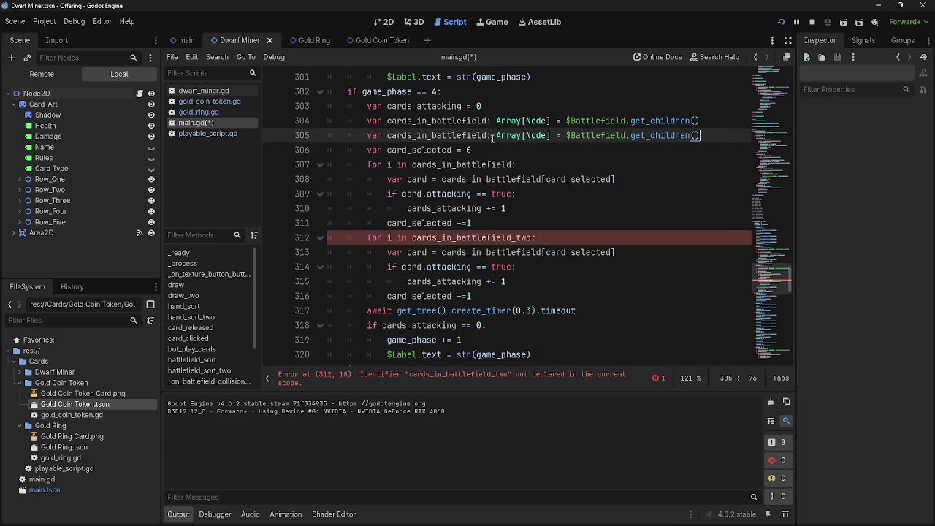
click(491, 135)
text(_two)
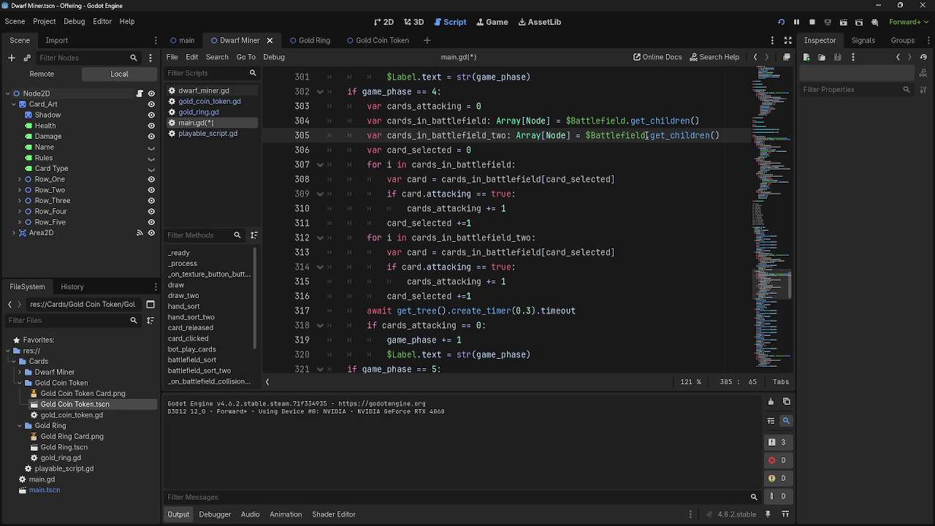
text(_Two)
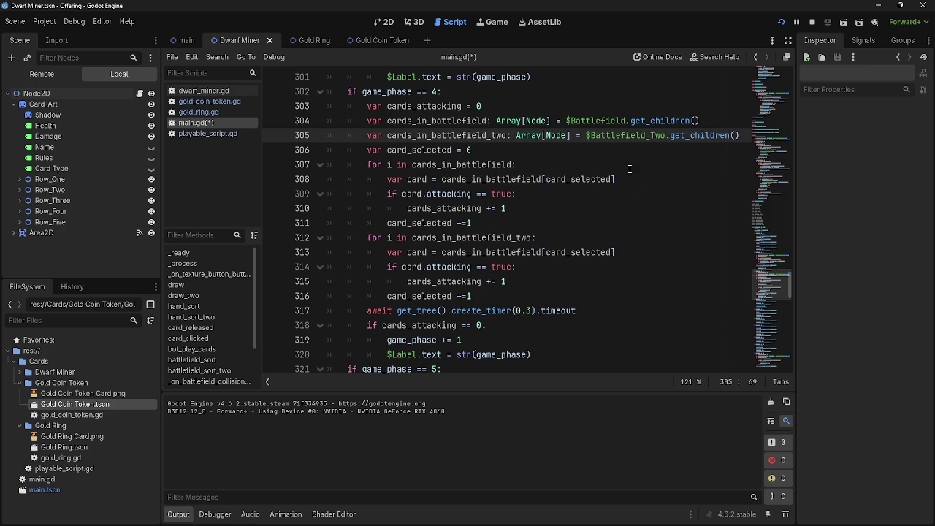
click(630, 169)
click(432, 124)
double_click(433, 133)
click(527, 154)
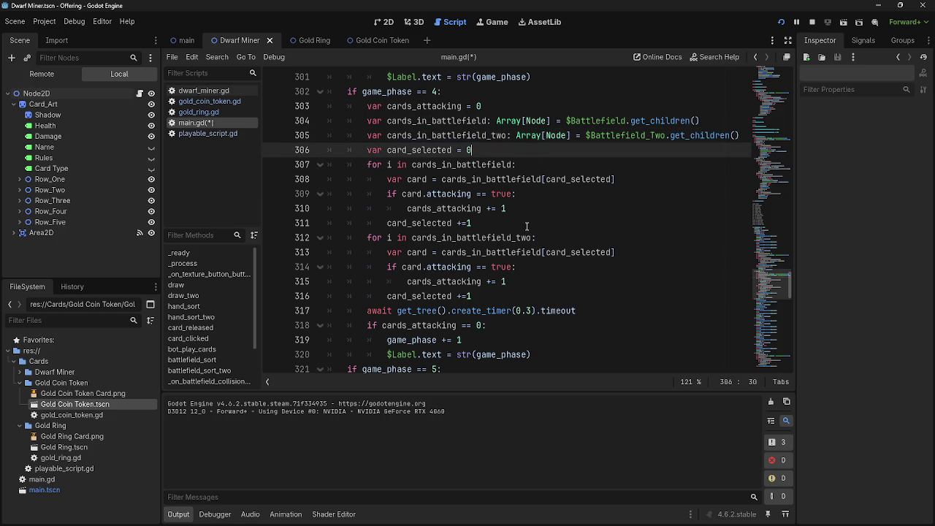
- Insert a card_selected = 0 reset line between the two counting loops
click(527, 227)
key(Return)
text(ca)
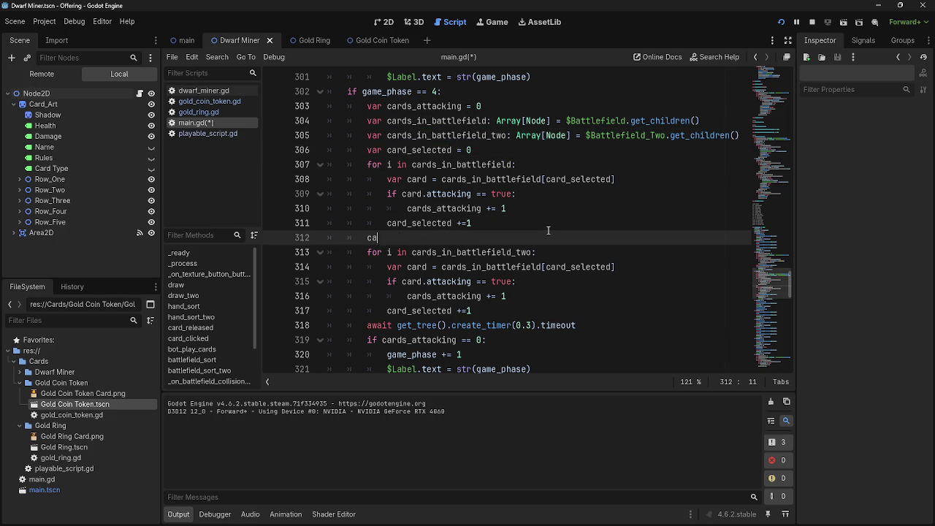
text(rd_se)
key(Return)
key(BackSpace)
key(BackSpace)
text(+)
- Select the second loop's increment and its 'attacking' condition for editing
scroll(524, 230, down, 1)
click(535, 255)
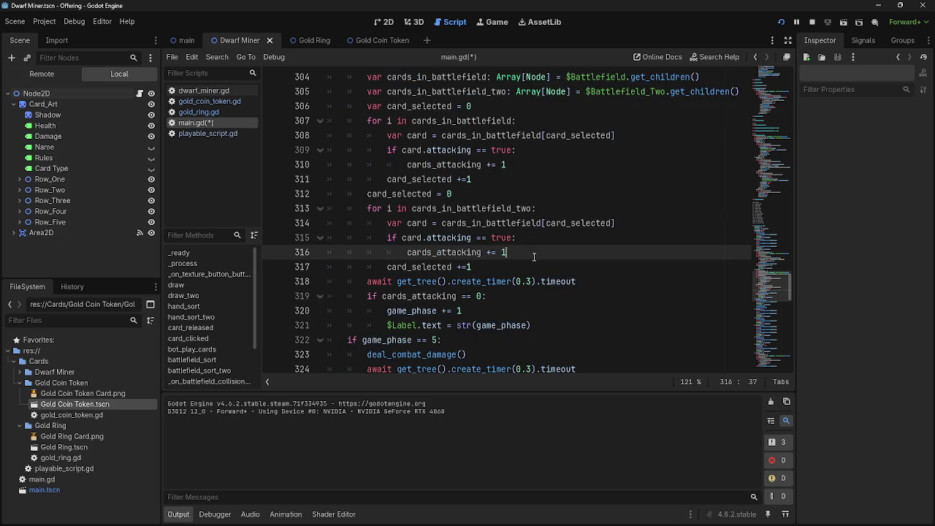
click(482, 267)
double_click(429, 267)
click(475, 268)
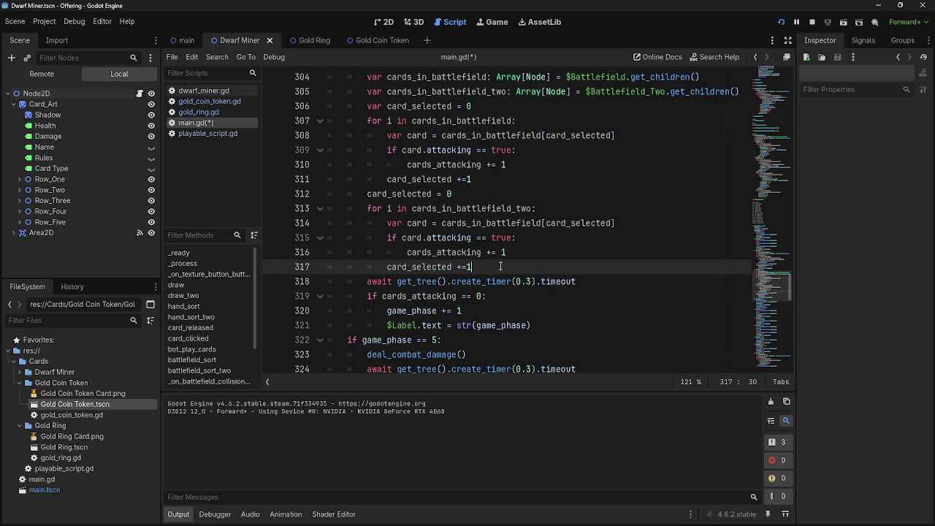
drag(473, 267, 378, 267)
double_click(449, 238)
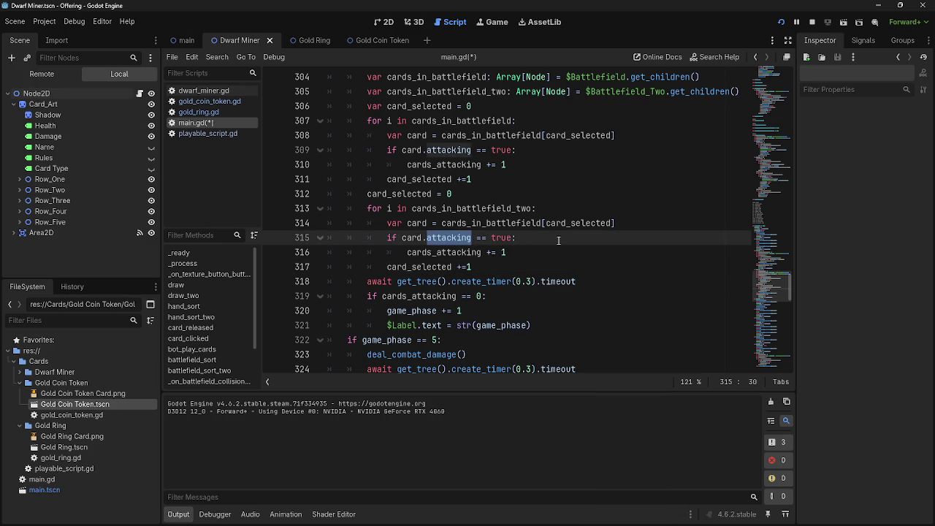
- Change the second loop's condition from attacking == true to actions >= 1
text(actions )
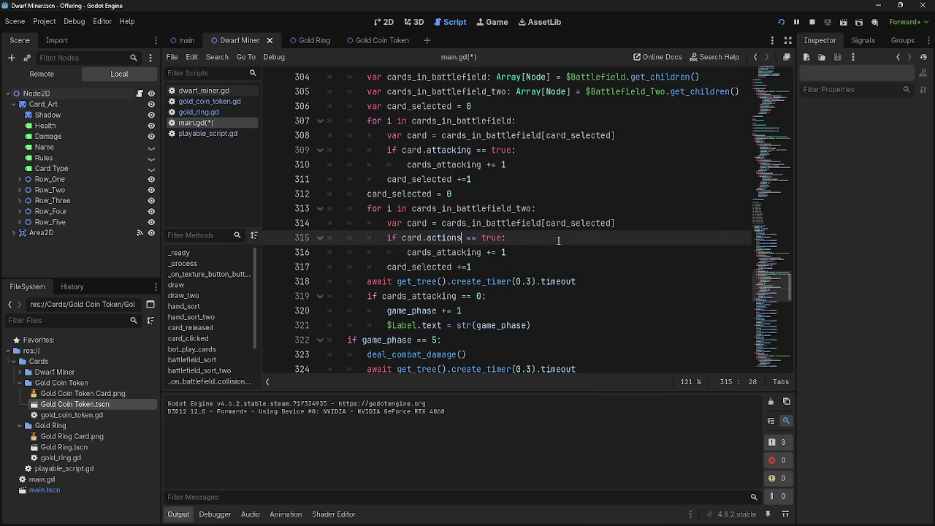
text(>)
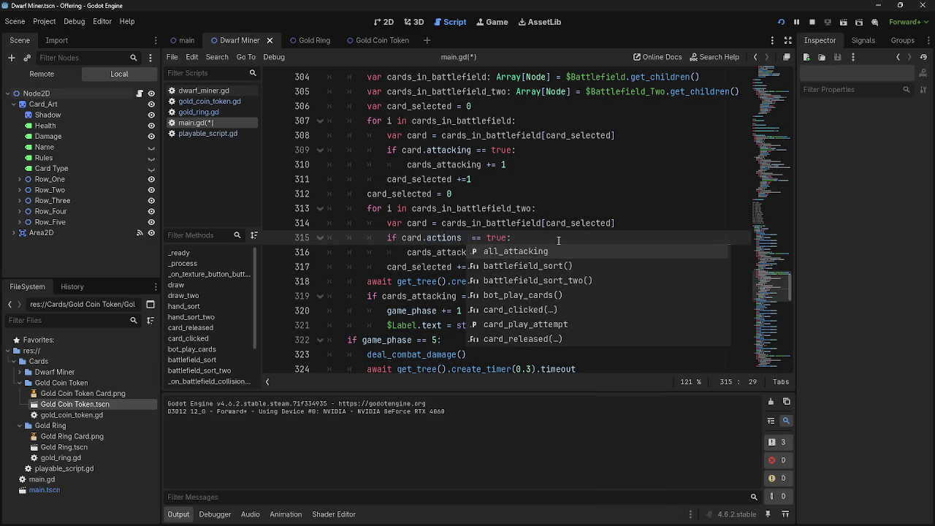
key(Escape)
text(= 1)
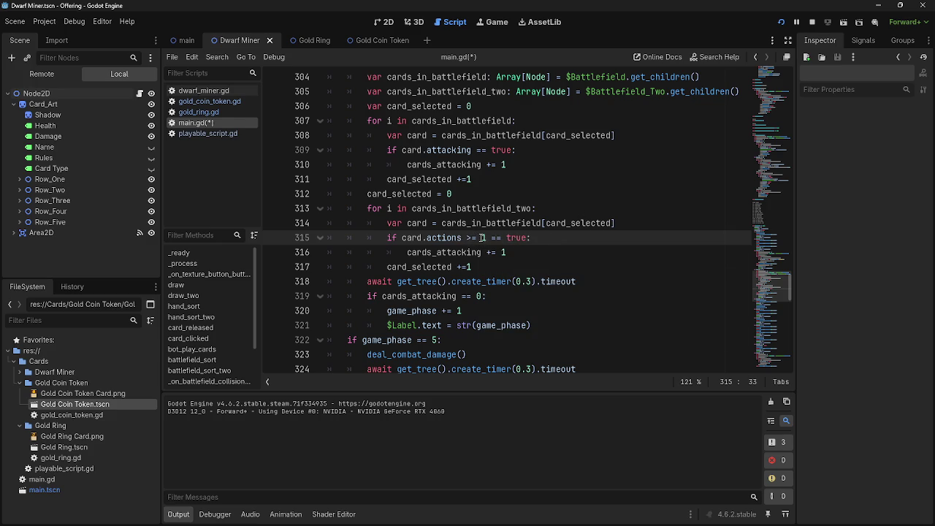
click(509, 238)
click(548, 238)
double_click(515, 239)
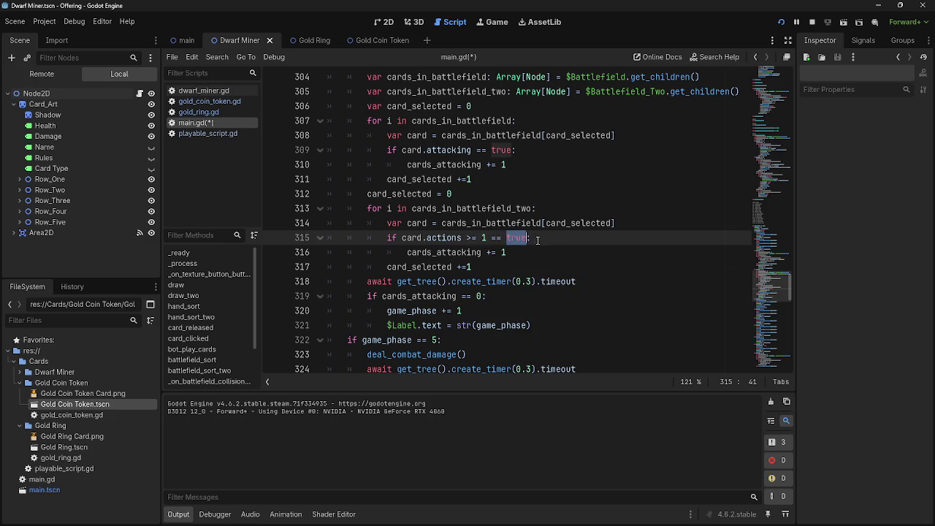
drag(507, 238, 519, 239)
double_click(517, 238)
click(540, 238)
drag(527, 238, 487, 238)
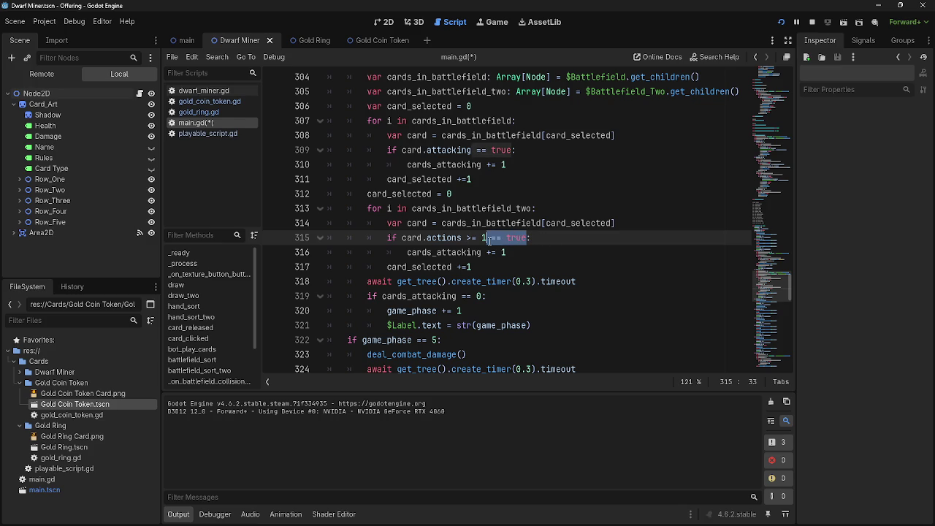
key(BackSpace)
text(and)
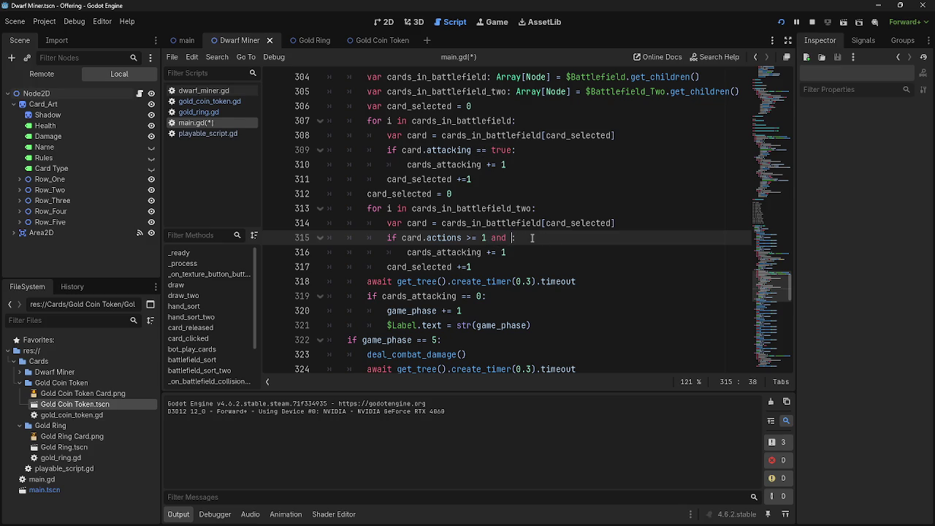
- Add the earlier phase's card.stats[7].has("creature") check to the second loop's condition
scroll(533, 238, up, 4)
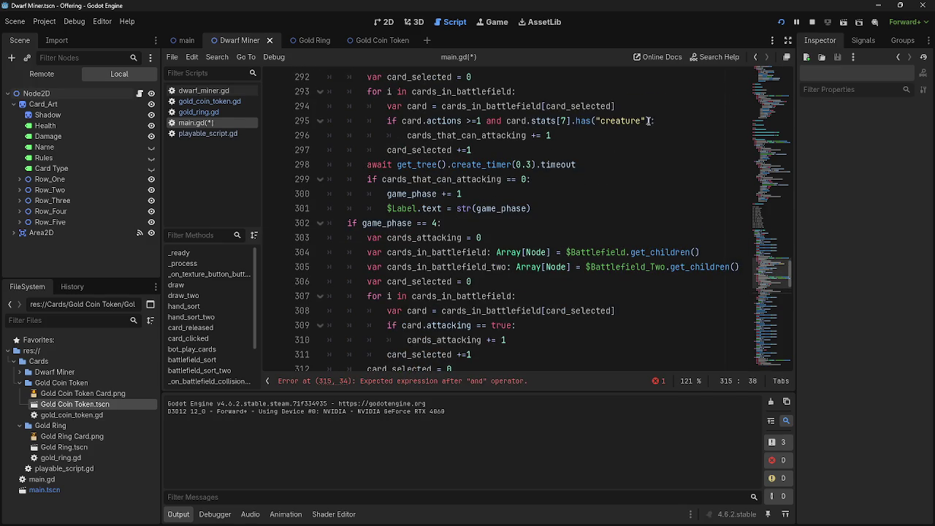
drag(647, 121, 508, 124)
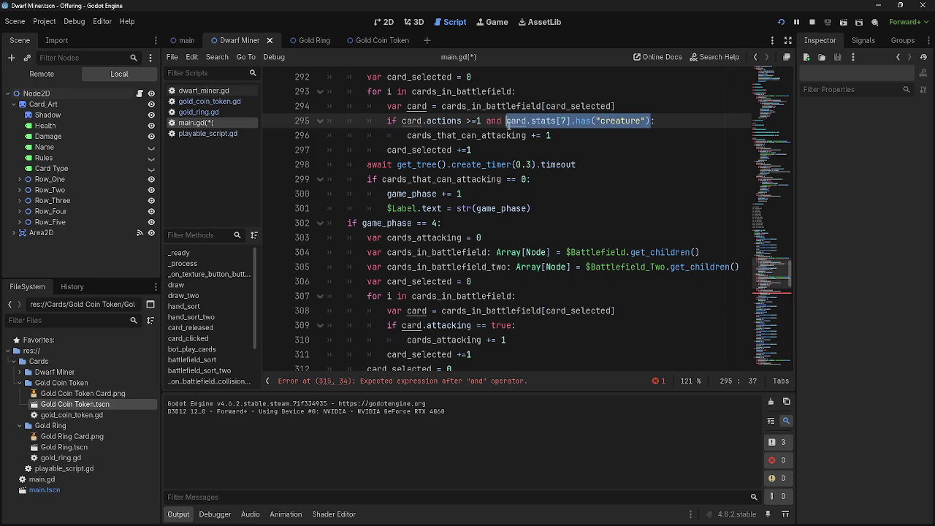
scroll(511, 161, down, 5)
click(512, 194)
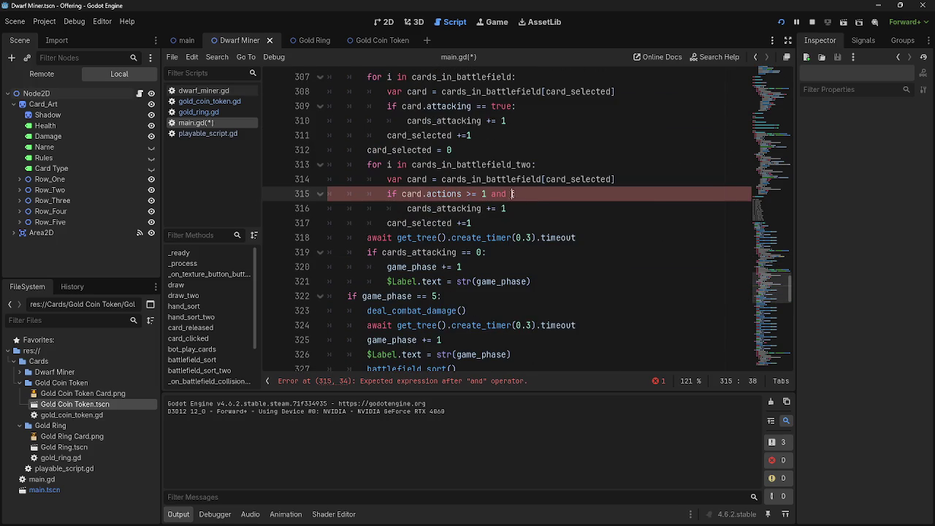
key(ctrl+v)
text(:)
click(446, 209)
- Move the cards_in_battlefield_two declaration down to just above the second loop
scroll(518, 221, up, 3)
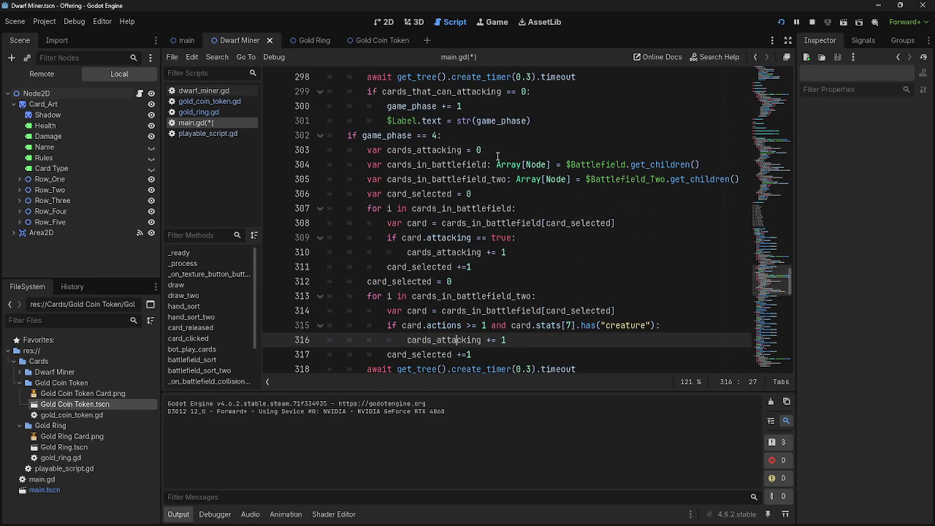
drag(497, 156, 371, 152)
drag(483, 148, 363, 150)
key(ctrl+c)
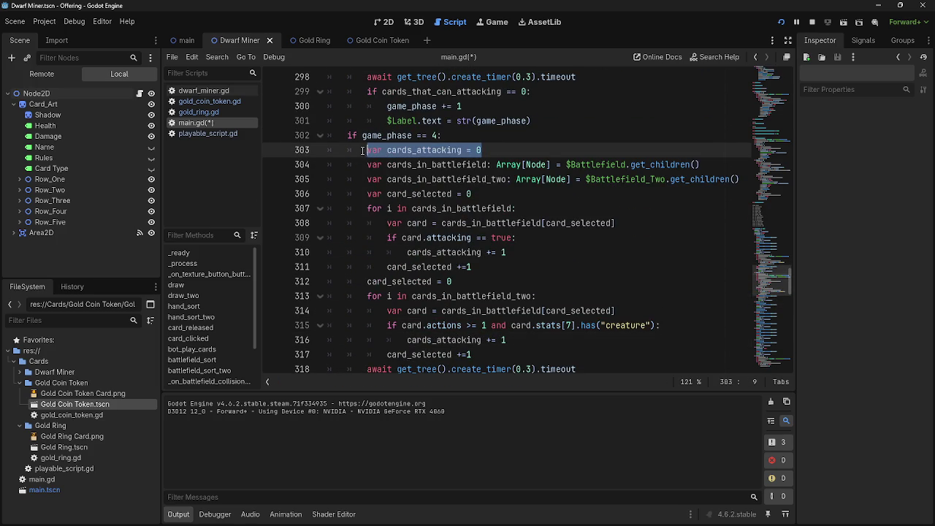
click(581, 281)
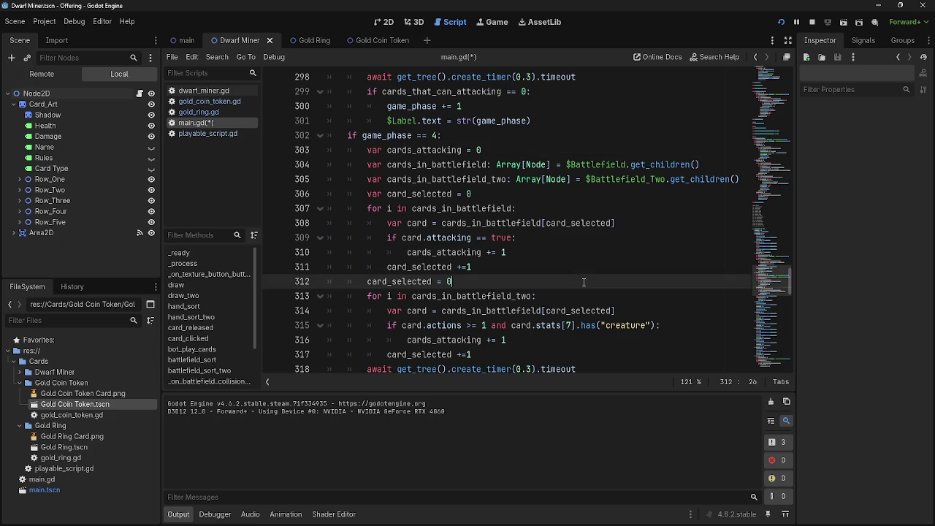
key(Return)
mouse_move(740, 179)
mouse_down()
mouse_move(367, 179)
mouse_move(403, 296)
mouse_up()
click(497, 184)
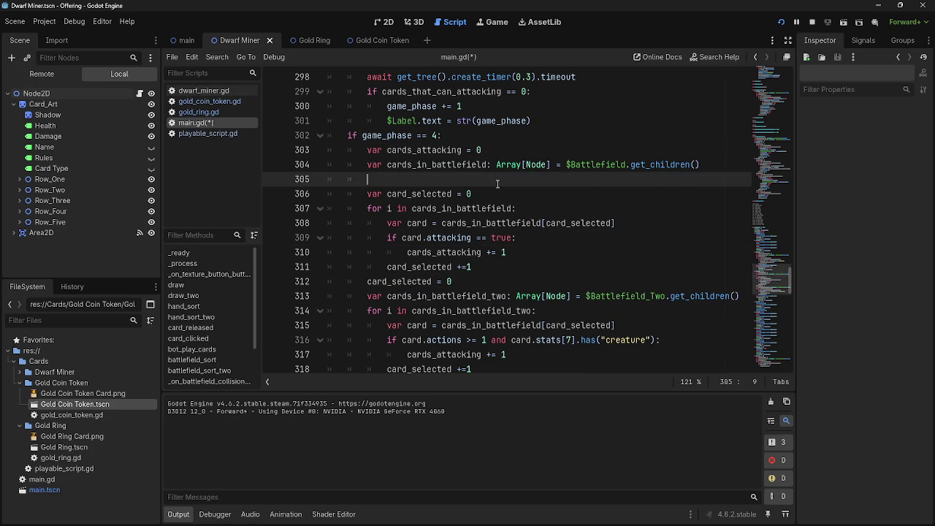
key(BackSpace)
click(490, 136)
- Move the card_selected declaration to the top of the phase 4 block
key(Return)
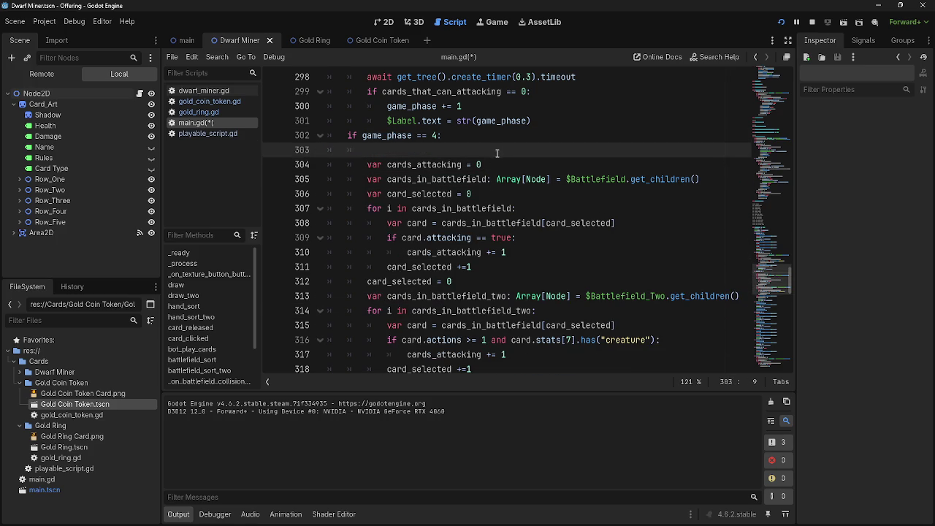
drag(475, 193, 367, 194)
drag(410, 193, 379, 150)
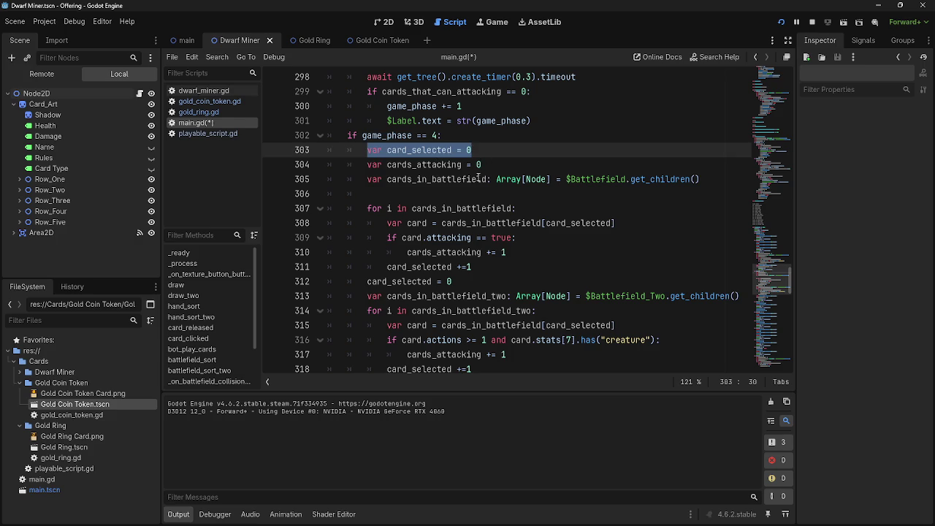
mouse_move(482, 165)
mouse_down()
mouse_move(354, 165)
mouse_move(393, 191)
mouse_move(369, 194)
mouse_up()
key(BackSpace)
- Declare a cards_that_can_block counter below the cards_in_battlefield_two declaration
scroll(493, 197, down, 2)
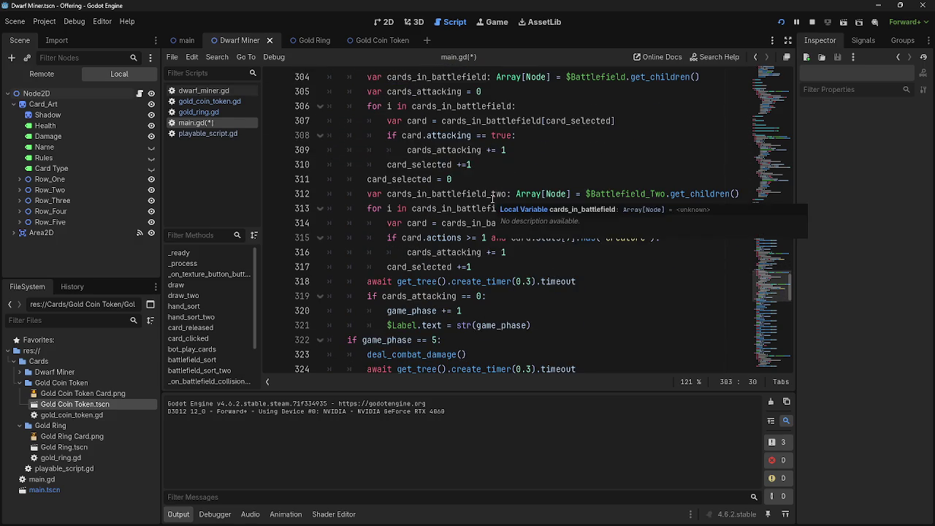
click(569, 209)
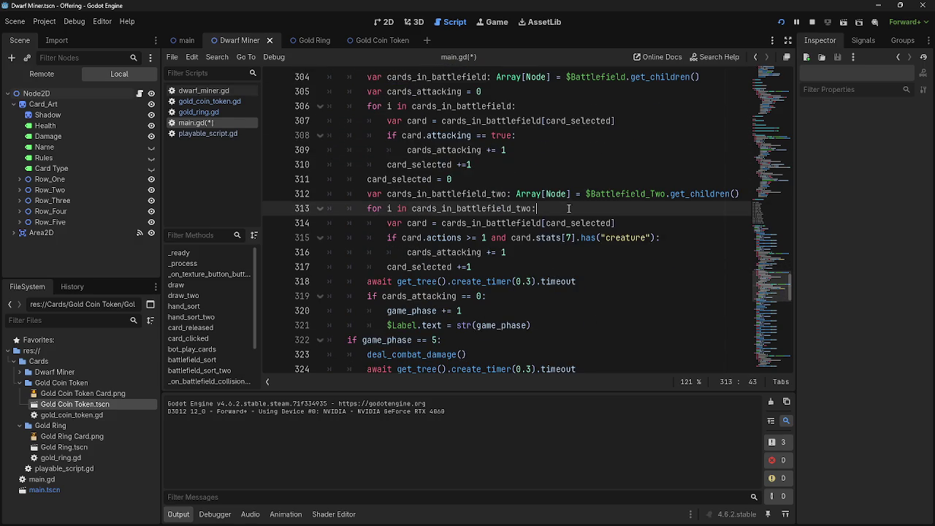
click(744, 193)
key(Return)
key(ctrl+v)
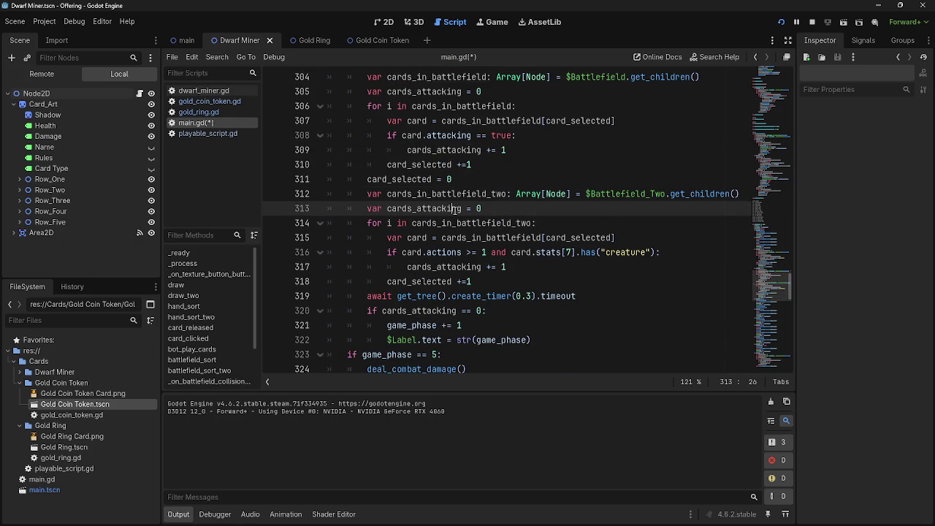
drag(462, 209, 416, 209)
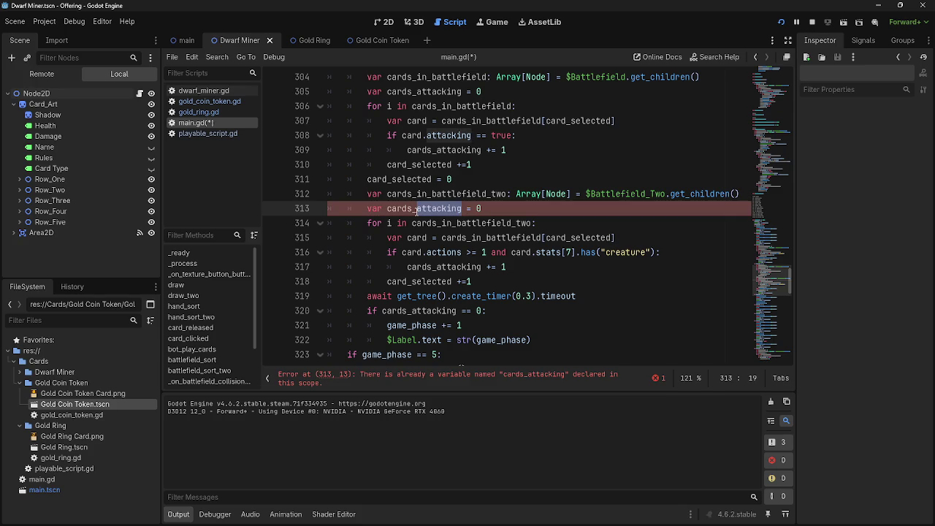
text(block)
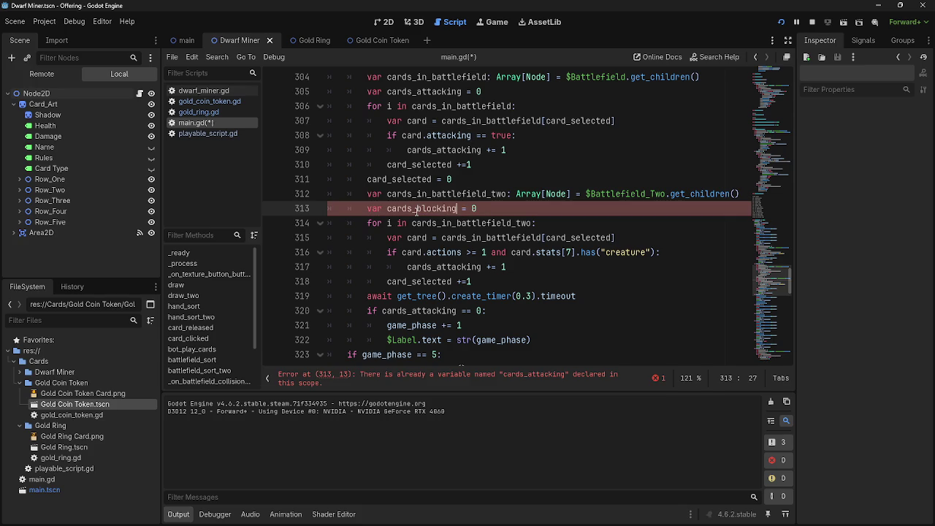
key(BackSpace)
key(BackSpace)
key(BackSpace)
text(that)
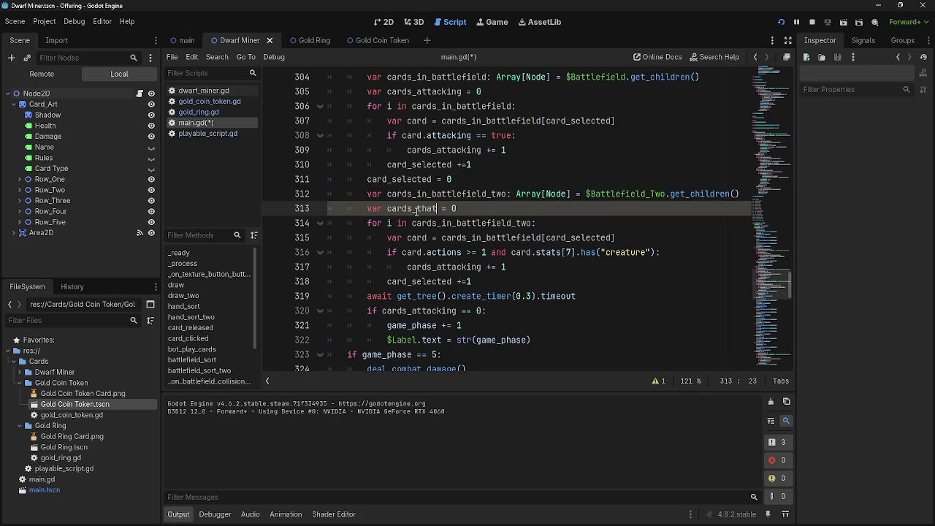
key(BackSpace)
key(BackSpace)
text(that_can )
text(_block)
- Increment cards_that_can_block in the second loop and advance when cards_attacking or cards_that_can_block == 0
double_click(423, 208)
key(ctrl+c)
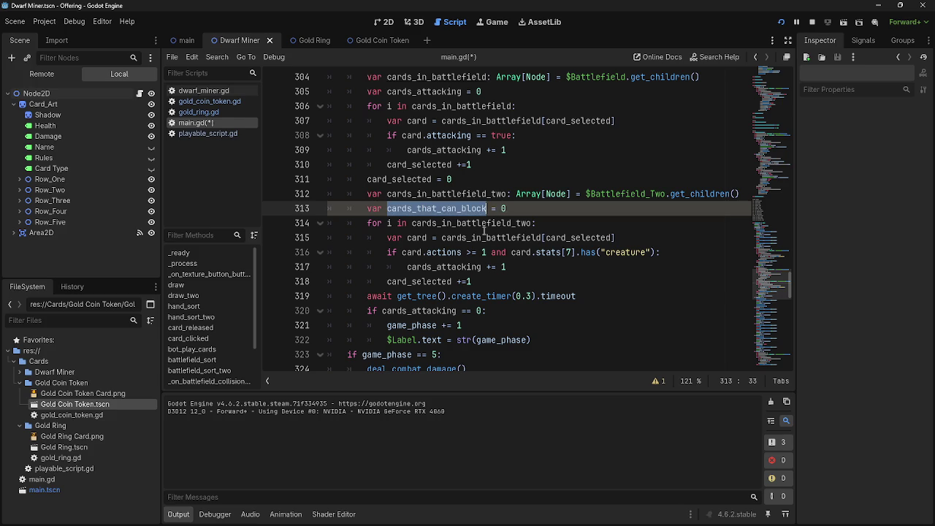
double_click(442, 267)
key(ctrl+v)
click(428, 311)
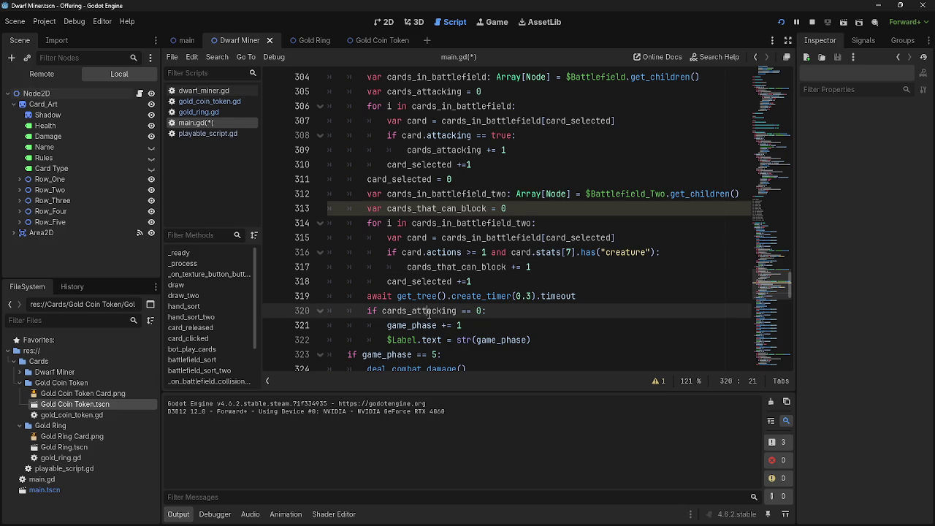
click(518, 314)
scroll(539, 309, down, 1)
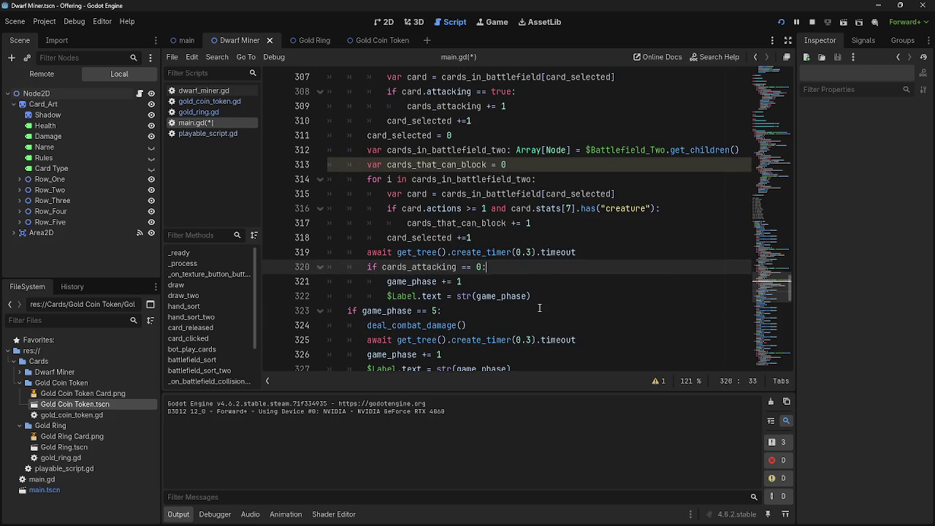
double_click(418, 269)
click(468, 269)
text(or cards_that_can_block)
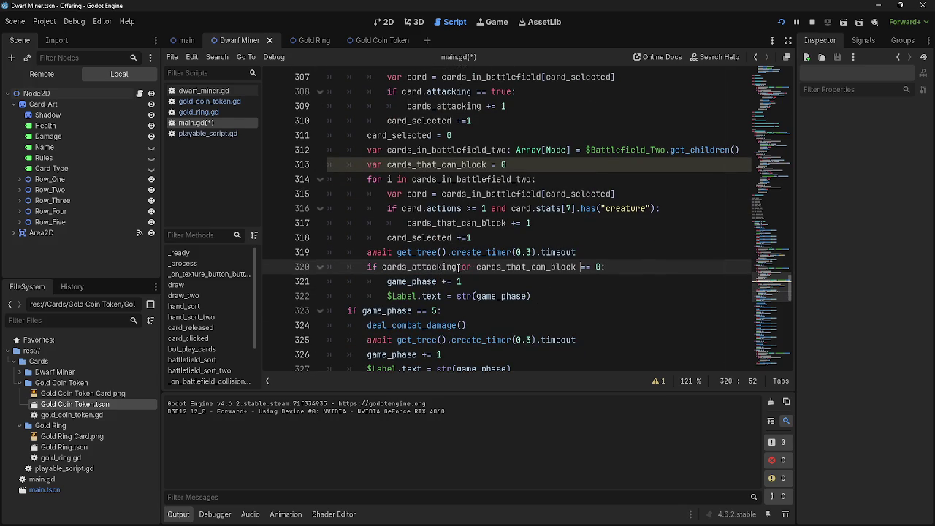
drag(387, 281, 533, 296)
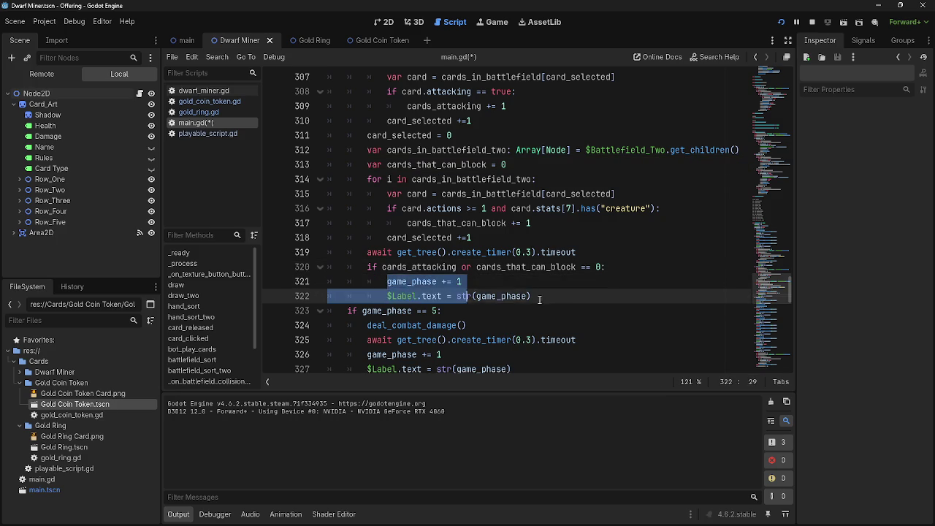
click(537, 296)
- Fix the second loop's actions comparison and start a test run
scroll(515, 336, up, 2)
double_click(486, 311)
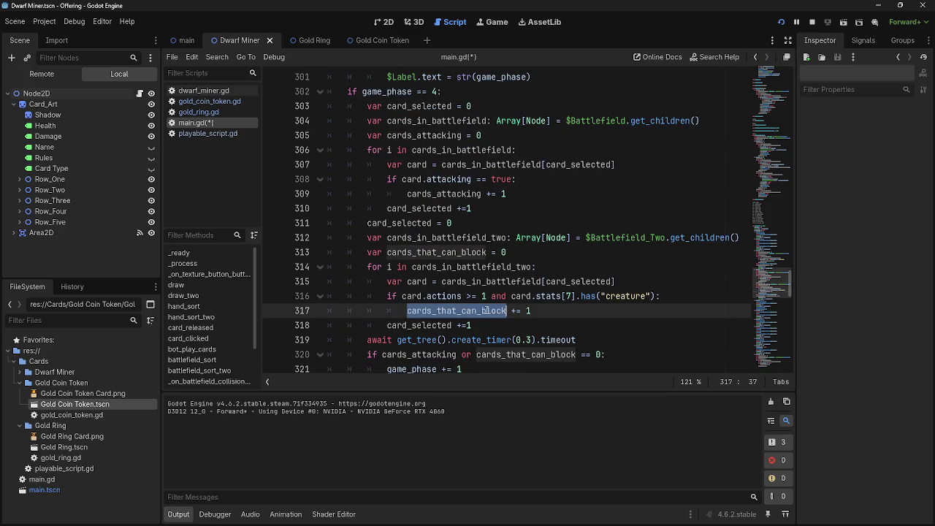
click(474, 295)
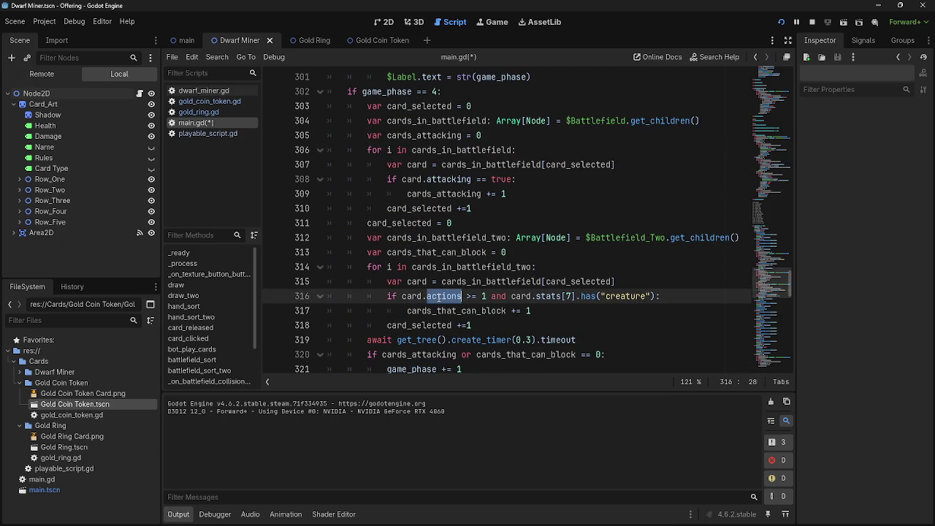
text(=)
click(520, 325)
click(532, 310)
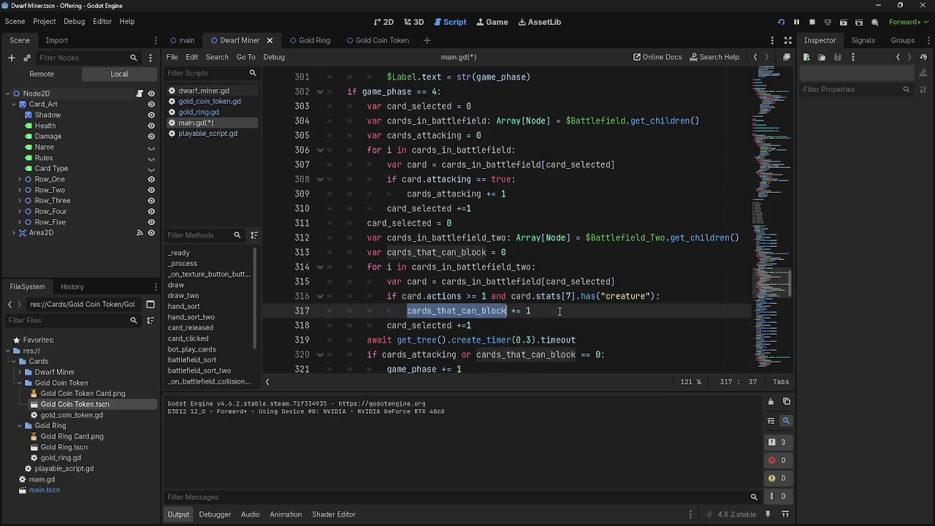
click(808, 24)
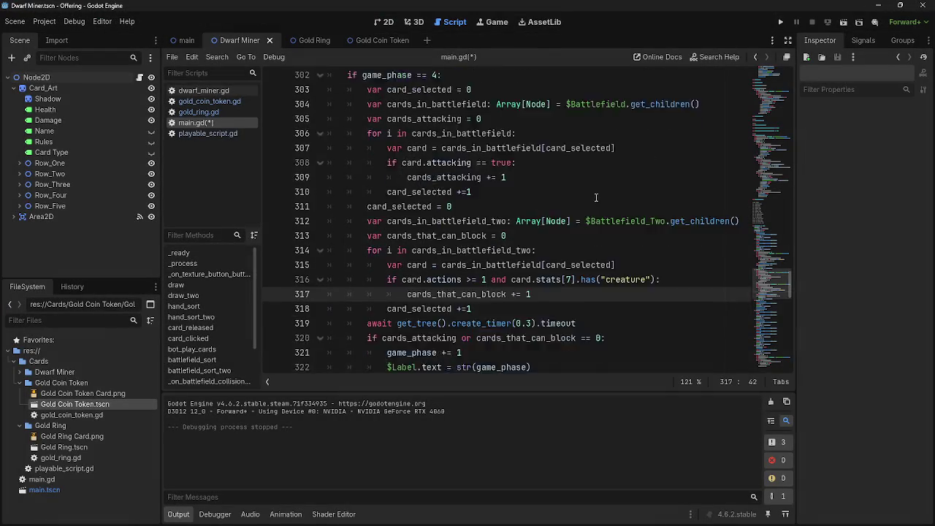
- Run the game, play two Dwarf Miners and pass, triggering an invalid index error at main.gd:315
click(786, 25)
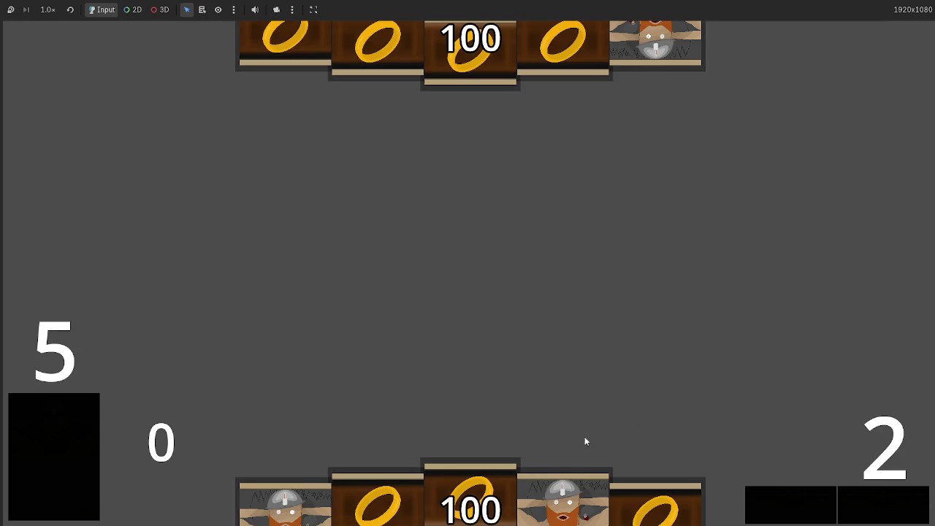
click(570, 474)
click(656, 503)
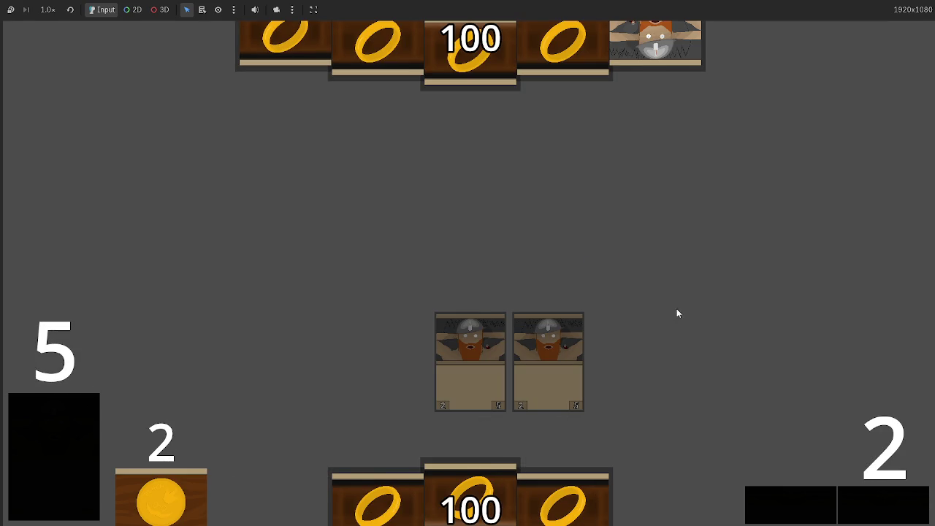
click(878, 507)
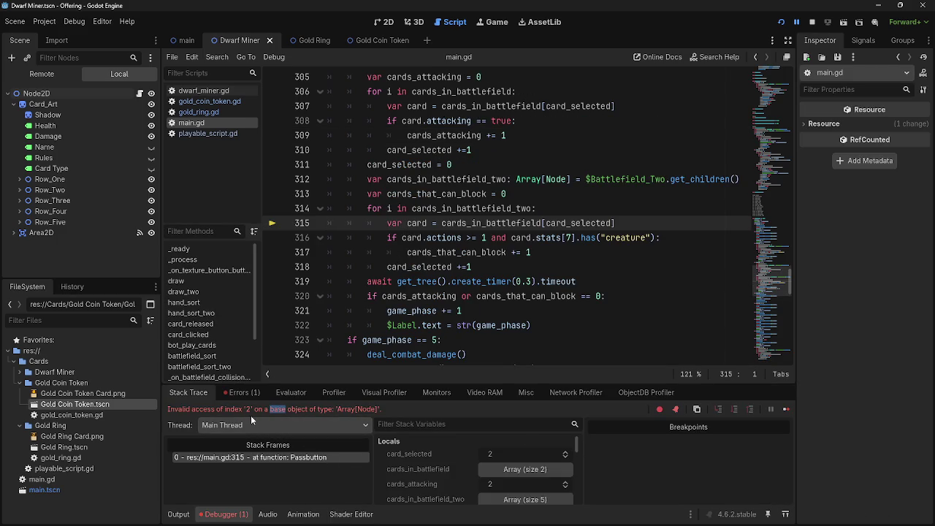
- Fix line 315 to index cards_in_battlefield_two instead of cards_in_battlefield
click(242, 412)
click(423, 223)
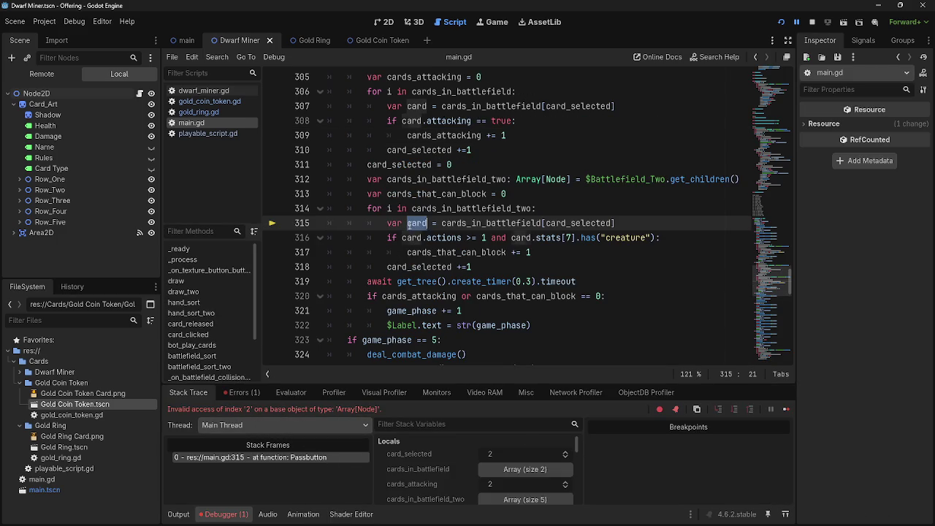
double_click(424, 223)
scroll(486, 311, up, 1)
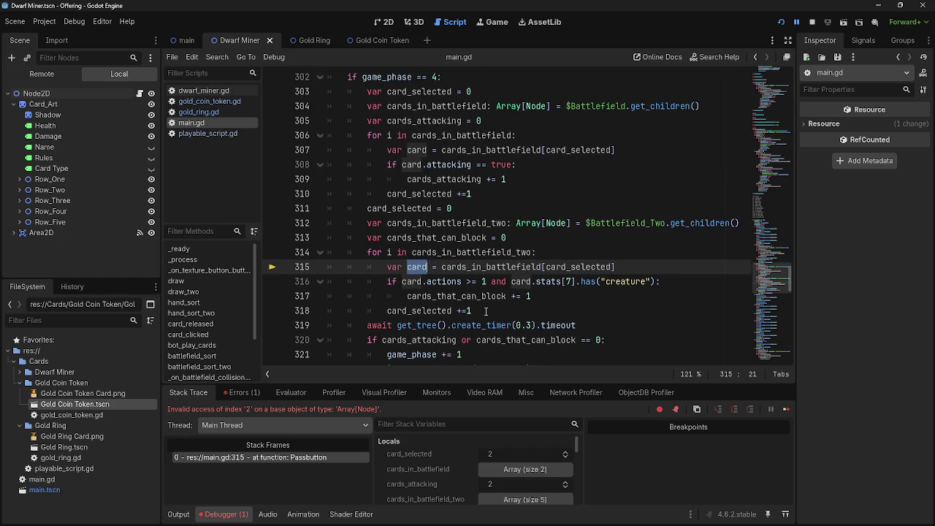
double_click(523, 268)
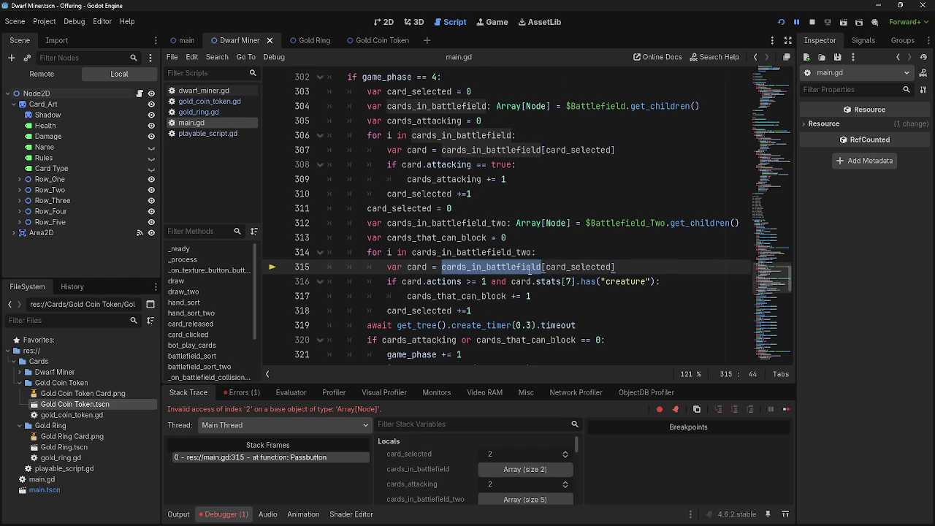
double_click(553, 268)
scroll(556, 289, up, 1)
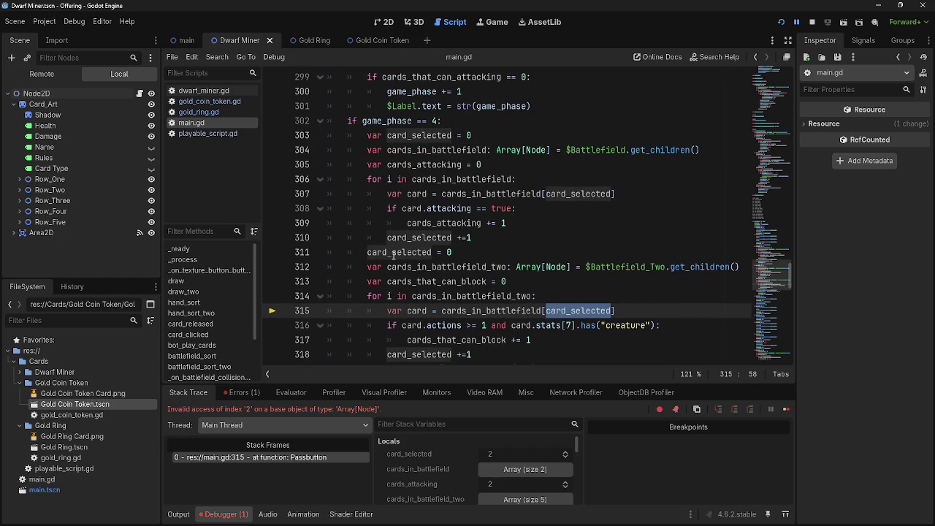
scroll(365, 252, down, 1)
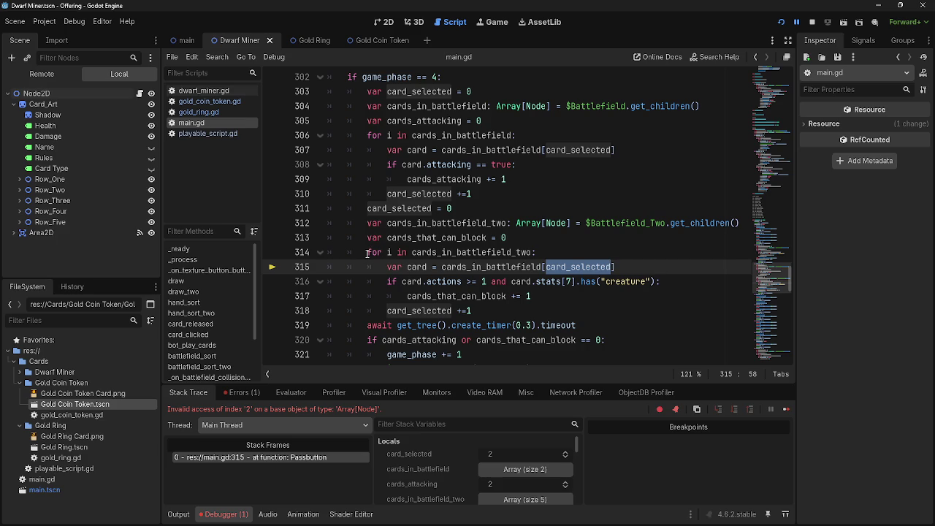
double_click(489, 253)
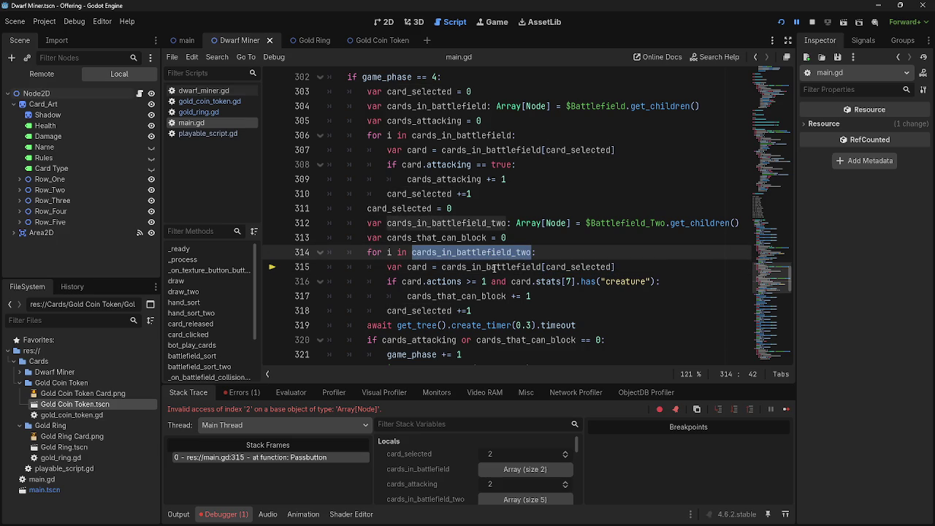
double_click(495, 267)
click(541, 267)
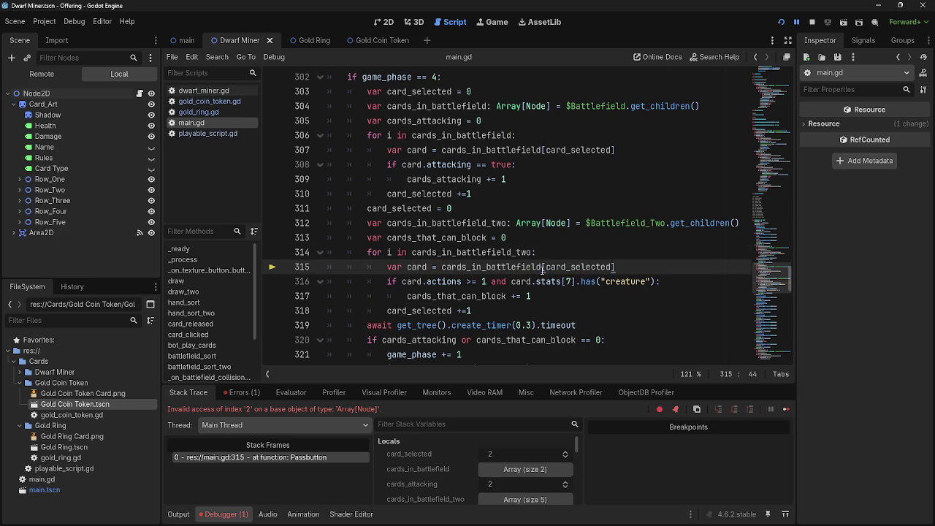
text(_two)
click(645, 266)
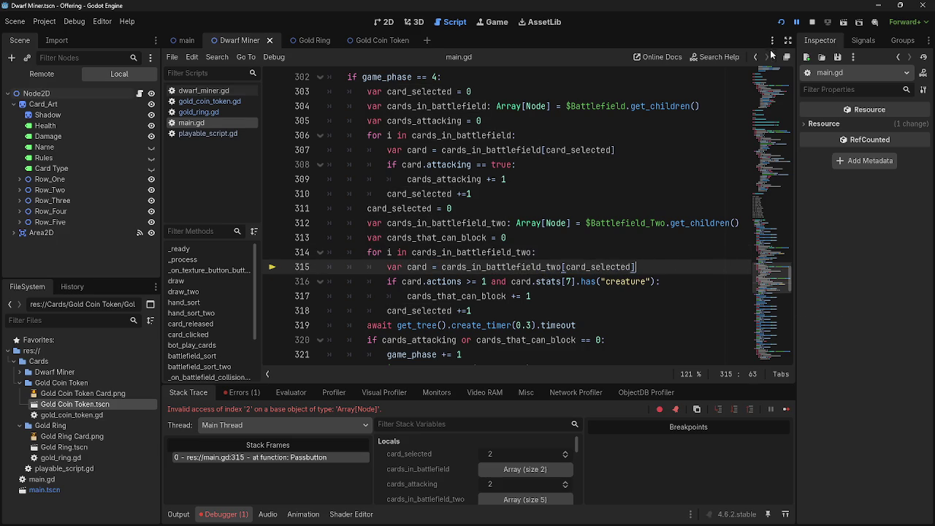
- Check the attacker-counting lines 305–318 and launch the game again
click(812, 22)
double_click(468, 268)
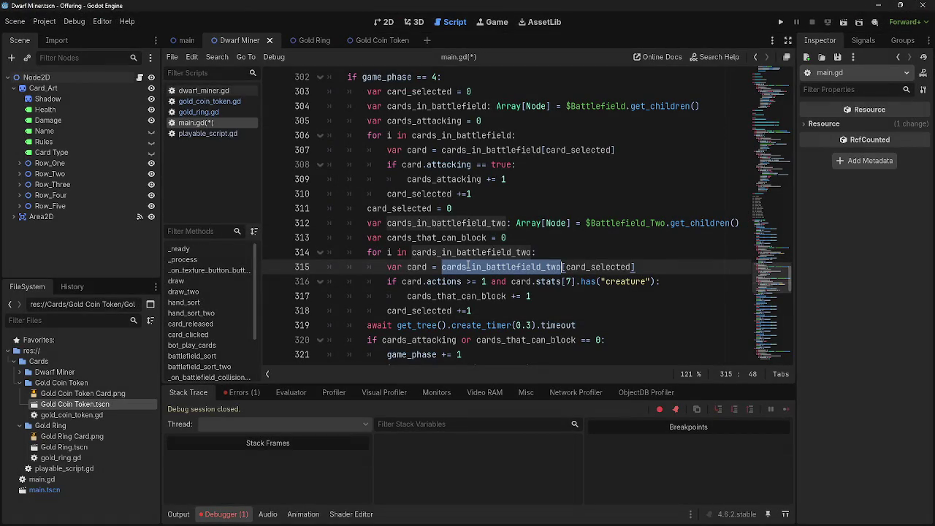
click(447, 135)
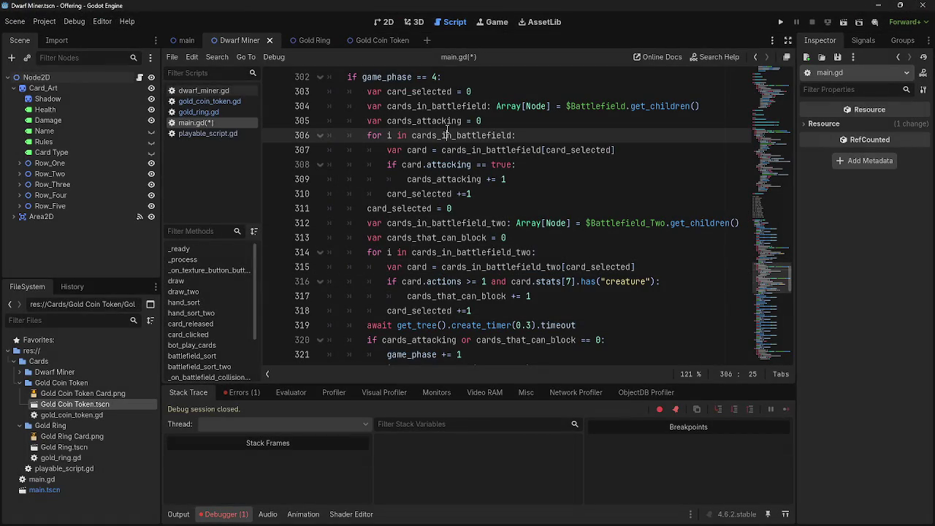
click(444, 121)
double_click(447, 164)
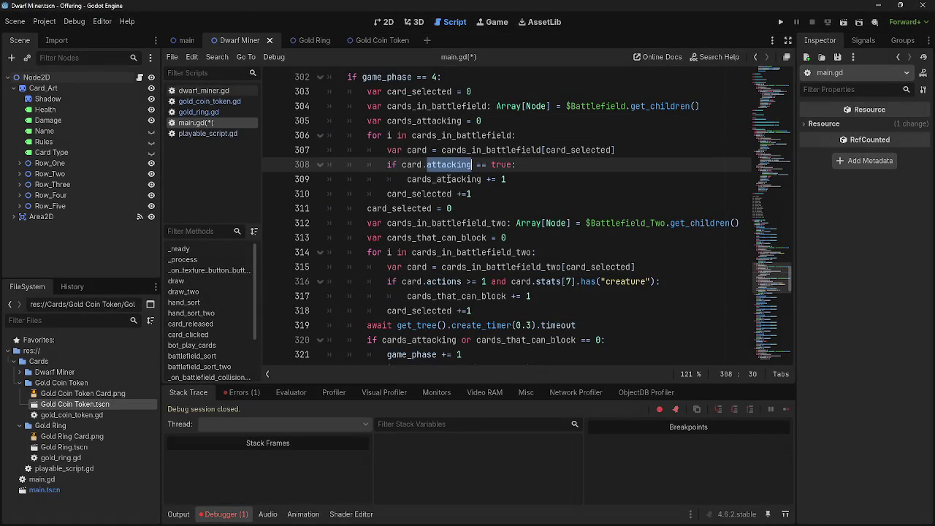
click(447, 179)
click(458, 314)
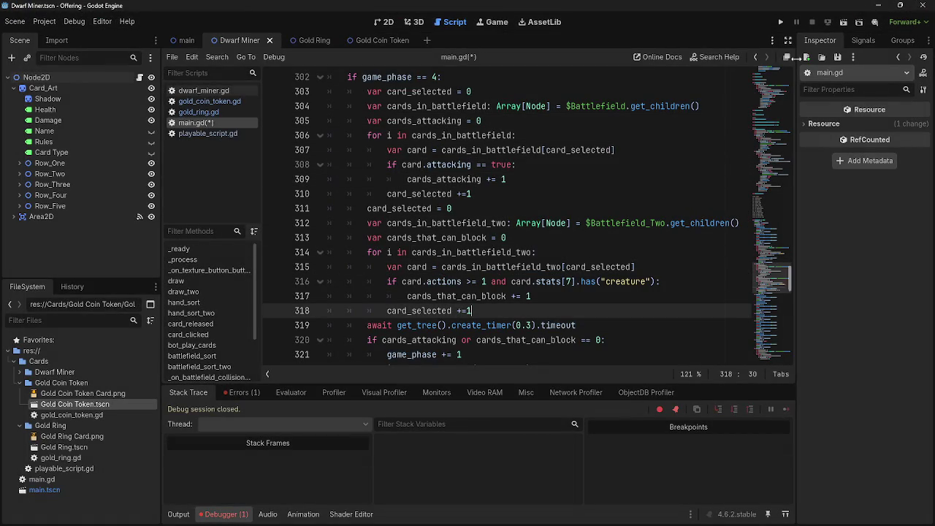
click(780, 22)
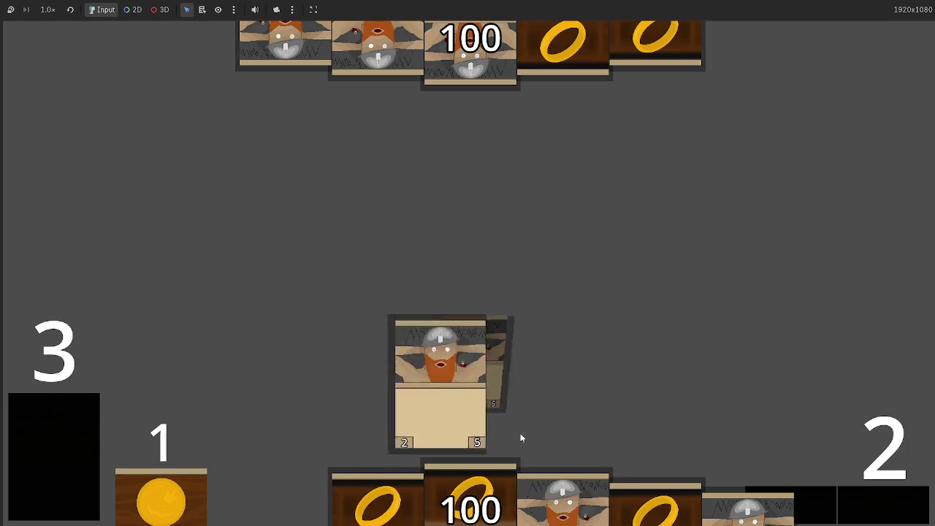
- Play Dwarf Miners until five are on the table, then advance through four phases
click(675, 493)
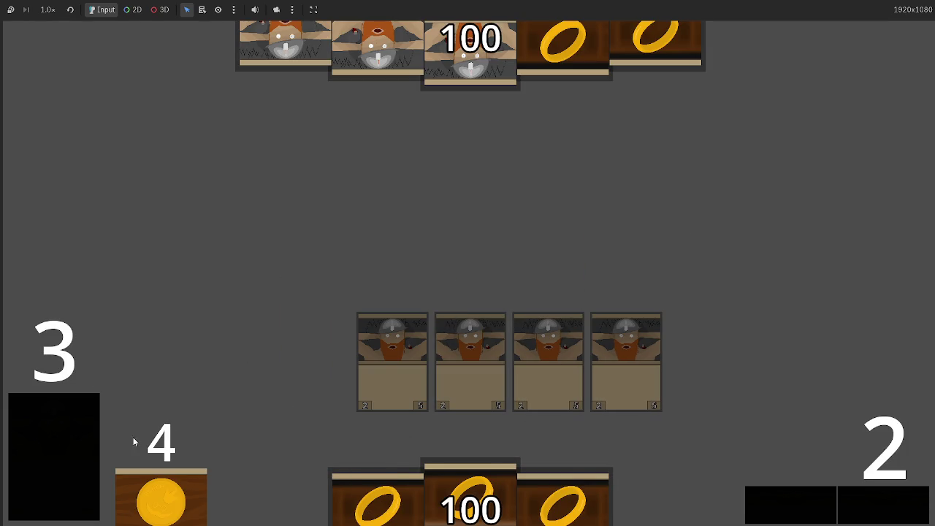
click(78, 442)
click(261, 502)
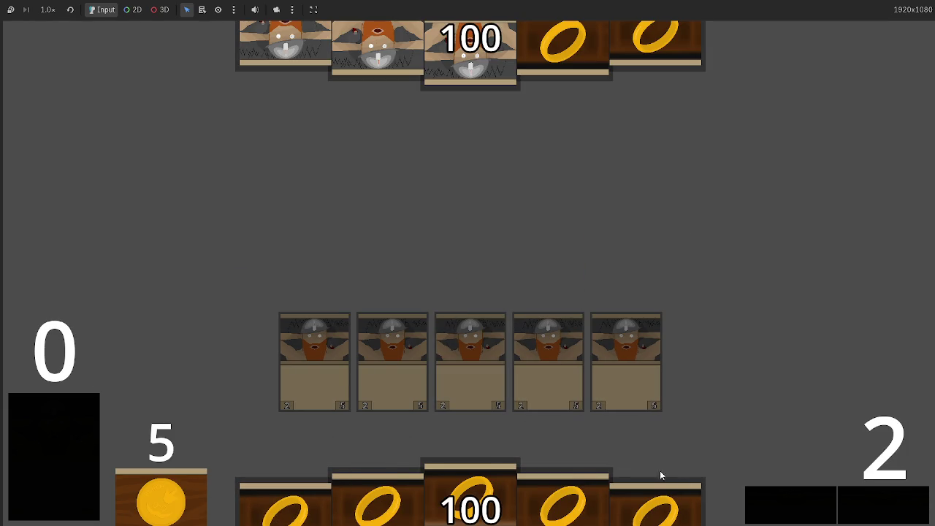
click(871, 517)
click(871, 516)
click(871, 515)
click(873, 511)
click(874, 510)
click(874, 509)
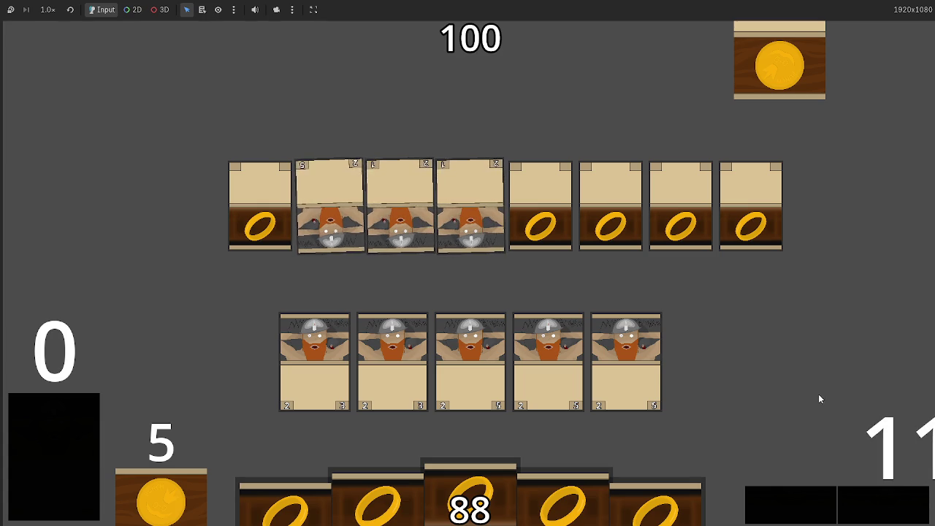
- Attack with the five Dwarf Miners over several turns until opponent health reaches 0
drag(628, 341, 627, 337)
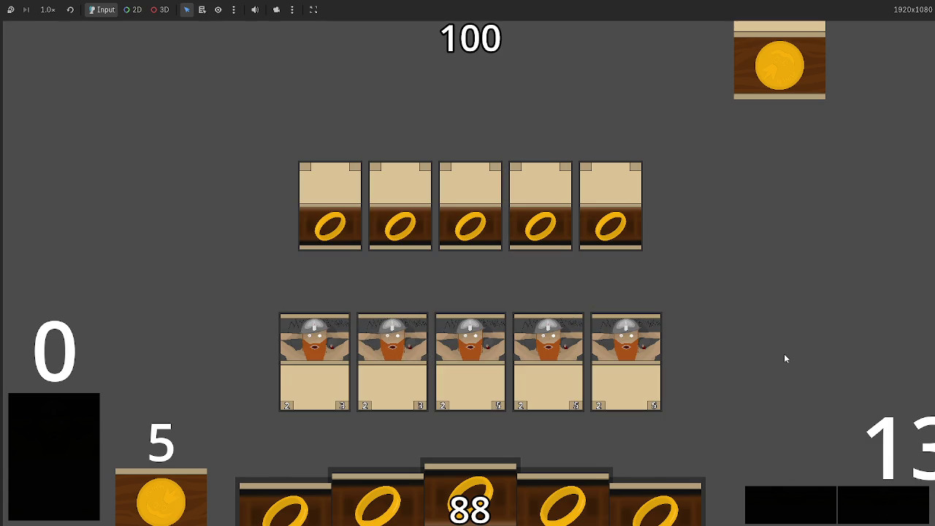
click(872, 506)
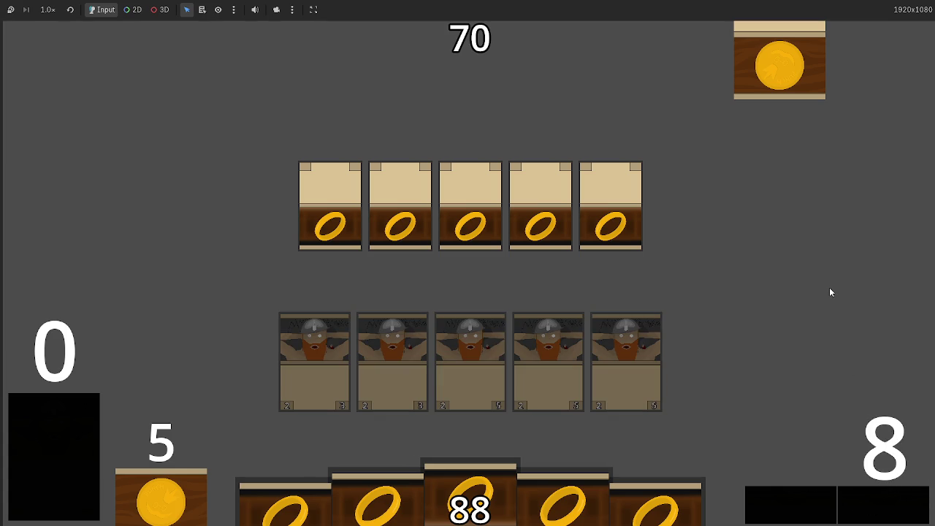
click(876, 482)
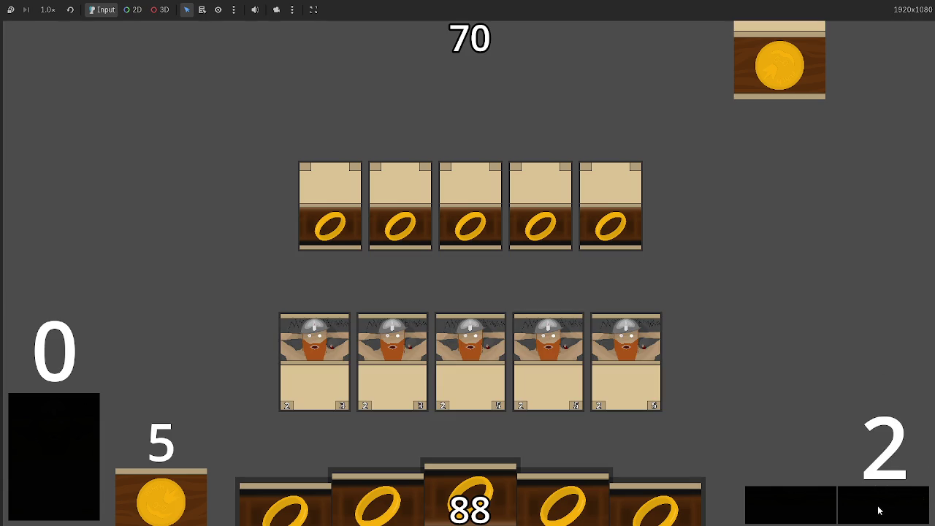
click(806, 497)
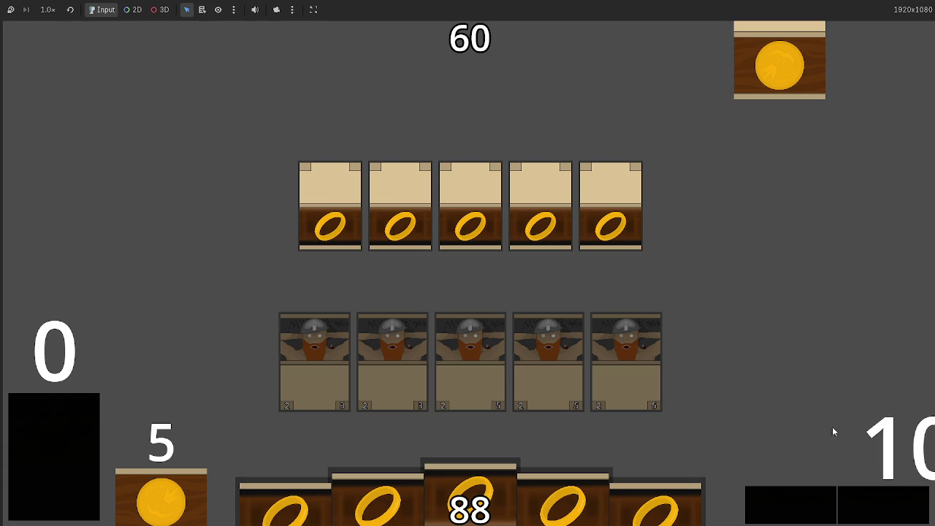
click(854, 502)
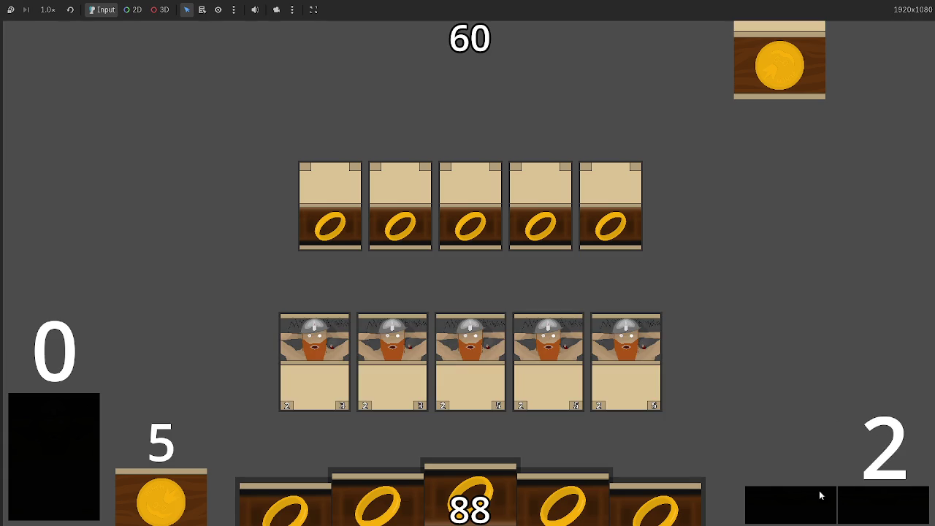
click(808, 505)
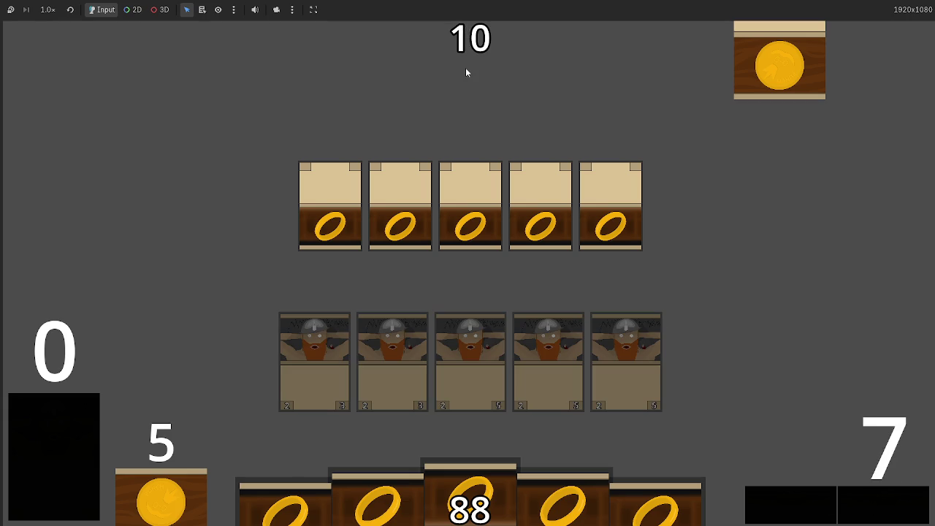
click(877, 520)
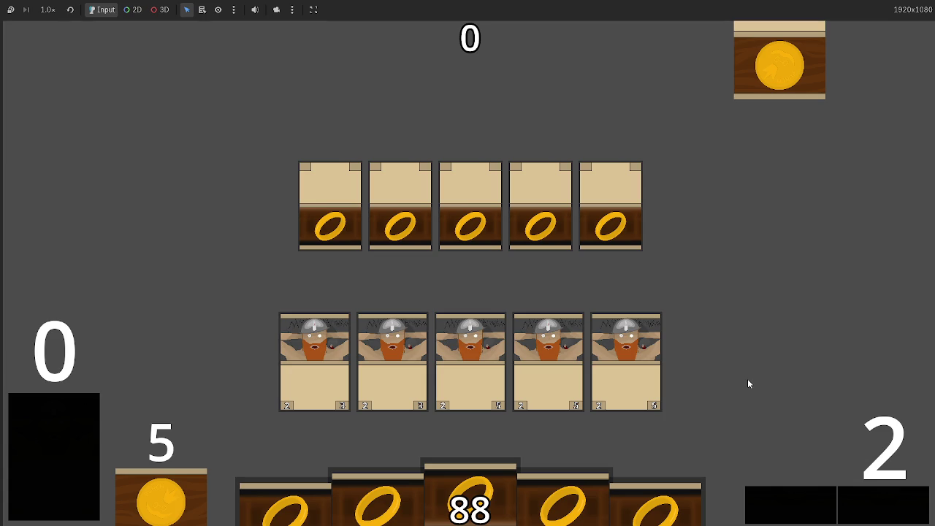
key(alt+Tab)
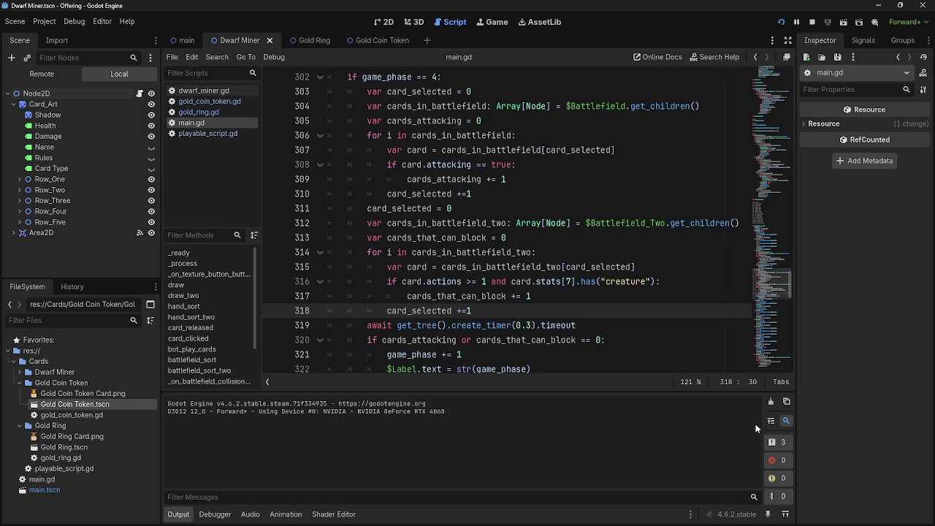
key(alt+Tab)
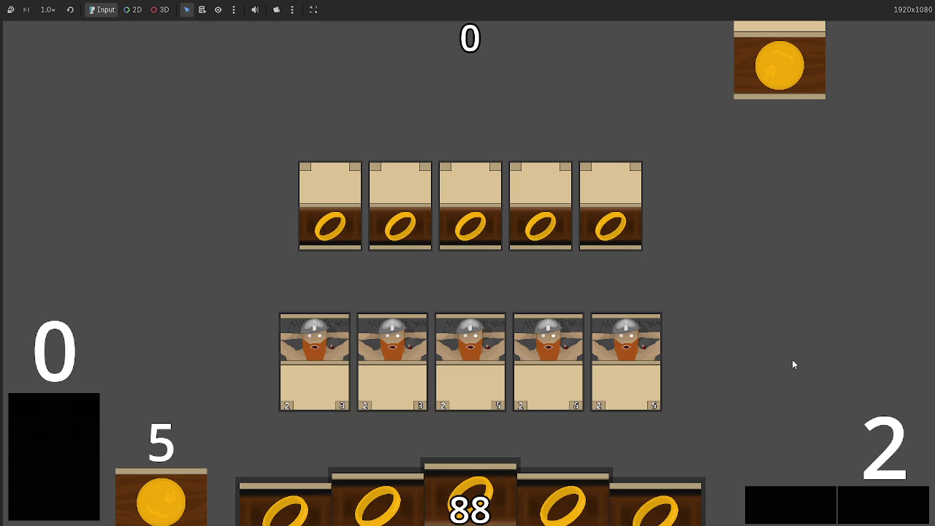
key(alt+Tab)
key(alt+Tab)
- In main.gd, replace the first deck's gold_ring entries with four lines of dwarf_miner entries
key(super)
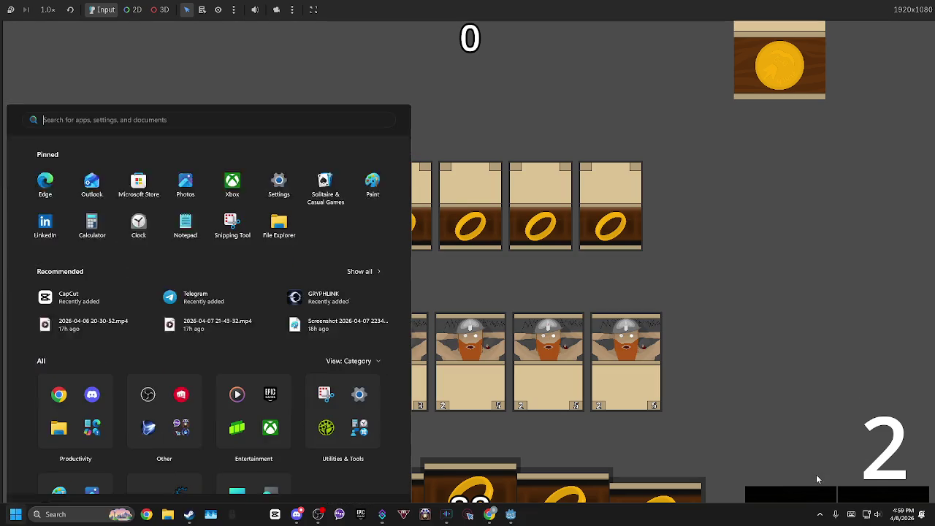
key(Escape)
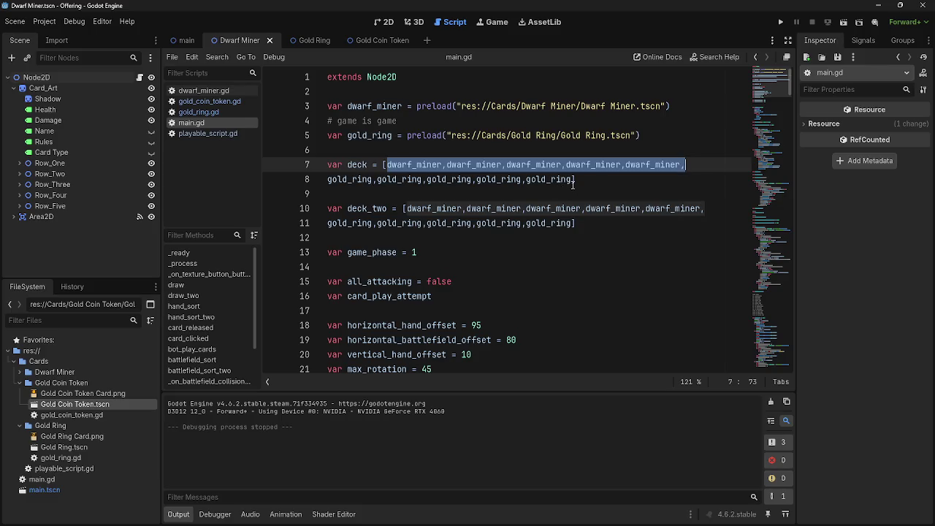
drag(572, 181, 328, 184)
text(dwarf_miner,dwarf_miner,dwarf_miner,dwarf_miner,dwarf_miner,)
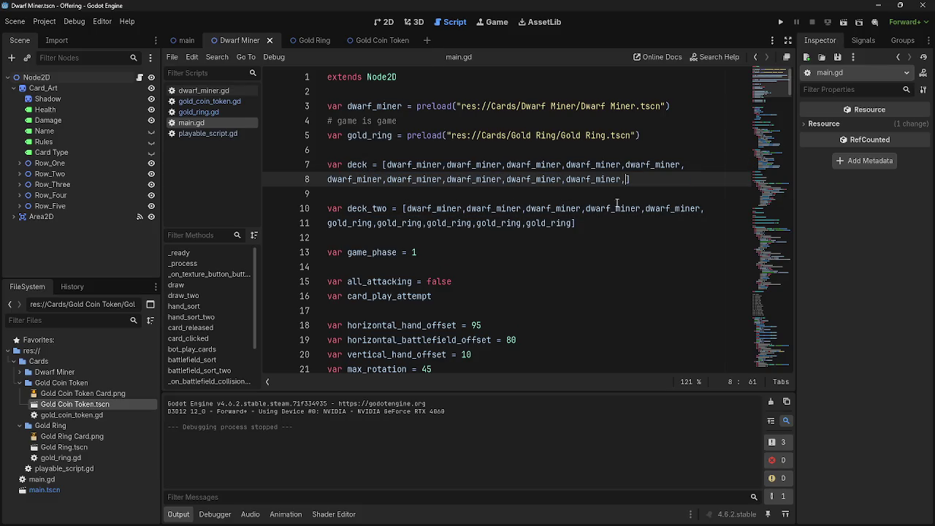
key(Return)
text(dwarf_miner,dwarf_miner,dwarf_miner,dwarf_miner,dwarf_miner,)
key(Return)
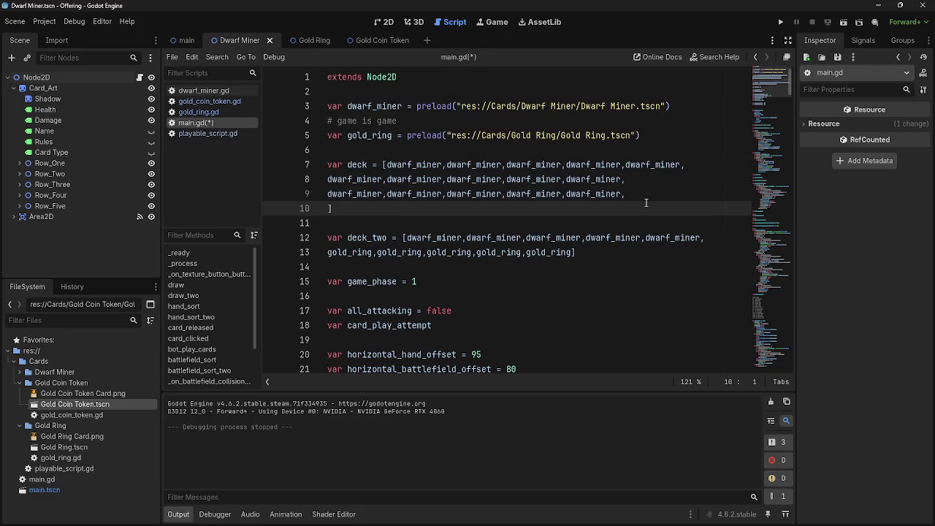
text(dwarf_miner,dwarf_miner,dwarf_miner,dwarf_miner,dwarf_miner,)
key(Return)
text(dwarf_miner,dwarf_miner,dwarf_miner,dwarf_miner,dwarf_miner,)
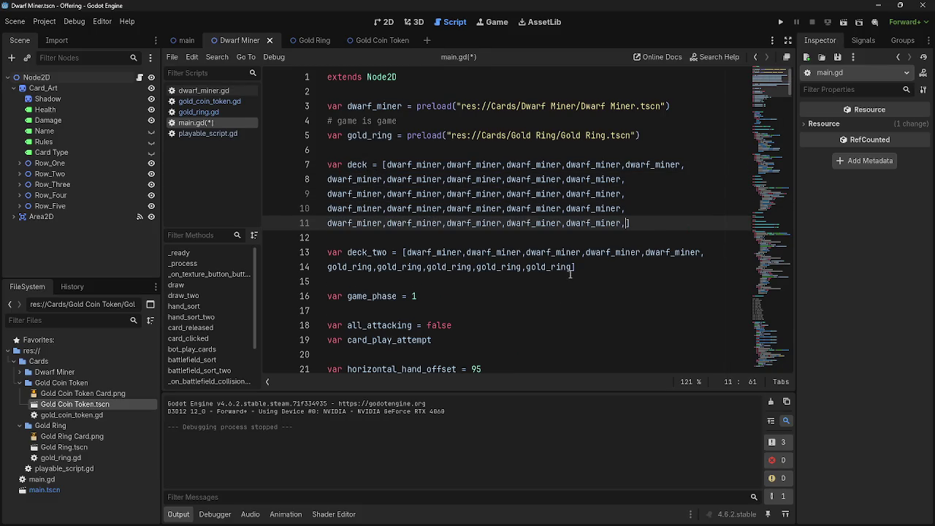
- Replace deck_two's gold_ring entries with four dwarf_miner lines and relaunch the game
drag(573, 267, 326, 270)
text(dwarf_miner,dwarf_miner,dwarf_miner,dwarf_miner,dwarf_miner,)
key(Return)
key(ctrl+v)
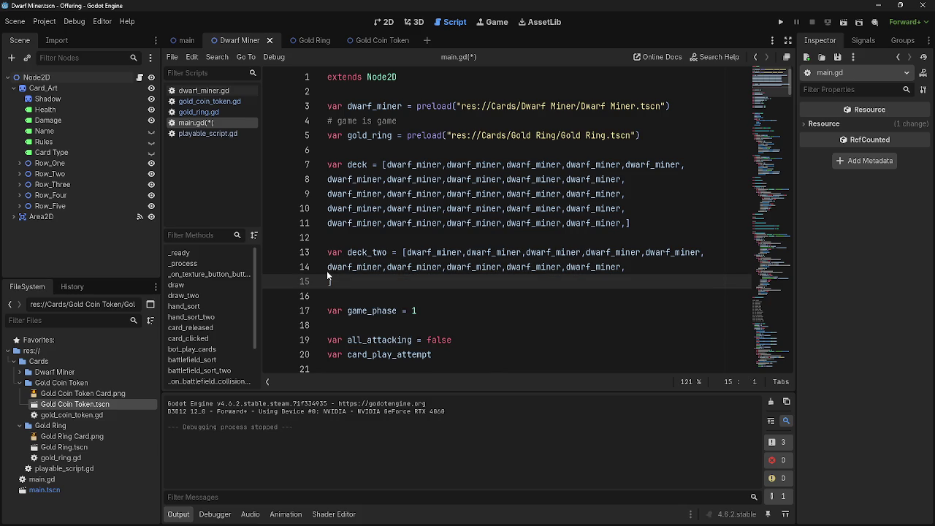
key(Return)
text(dwarf_miner,dwarf_miner,dwarf_miner,dwarf_miner,dwarf_miner,)
key(Return)
text(dwarf_miner,dwarf_miner,dwarf_miner,dwarf_miner,dwarf_miner,)
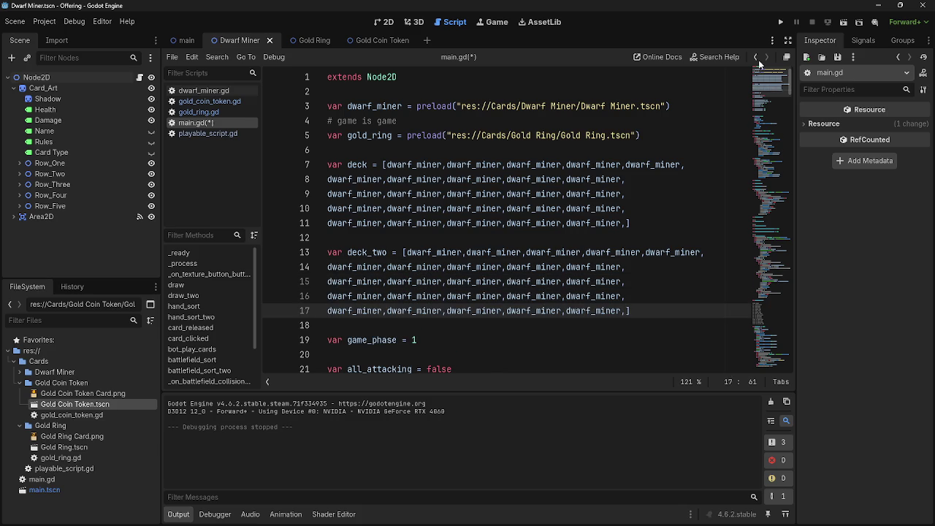
click(780, 21)
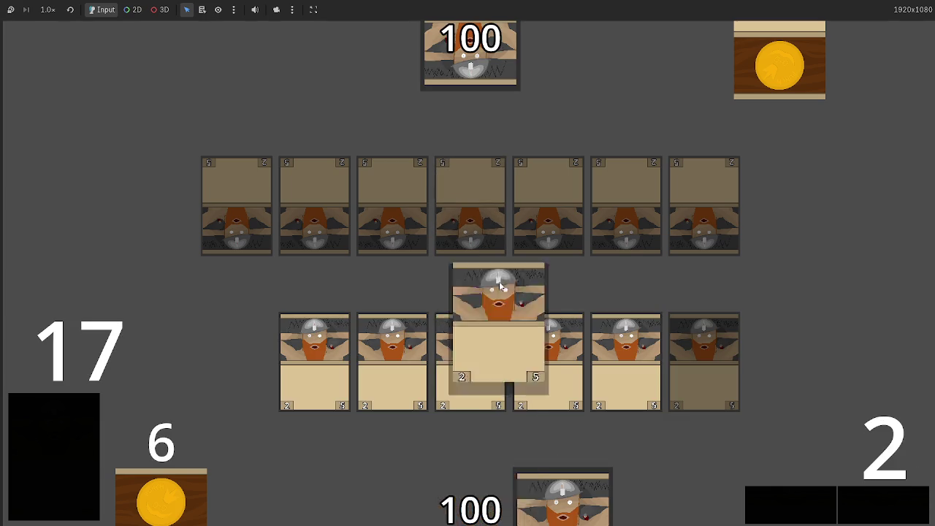
- Step through the opening turn's phases and resolve the first attack
click(898, 506)
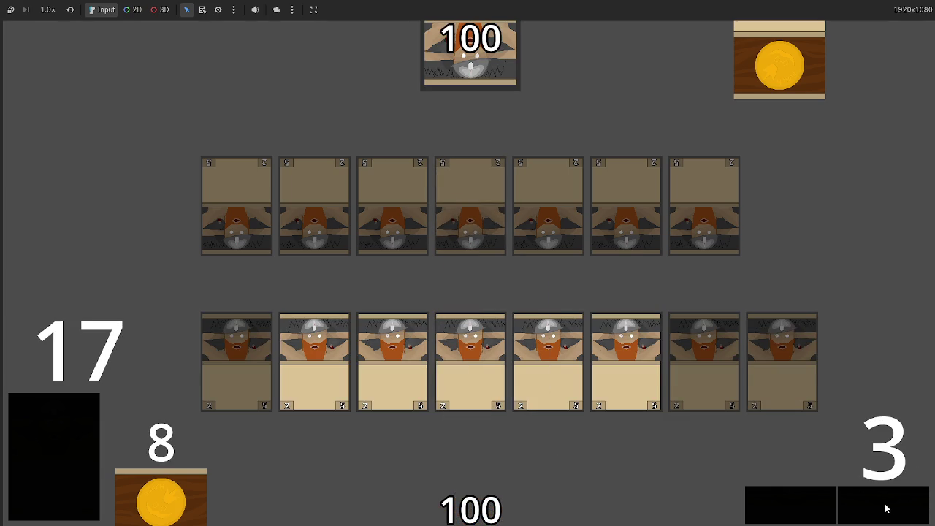
click(885, 509)
click(884, 509)
click(885, 510)
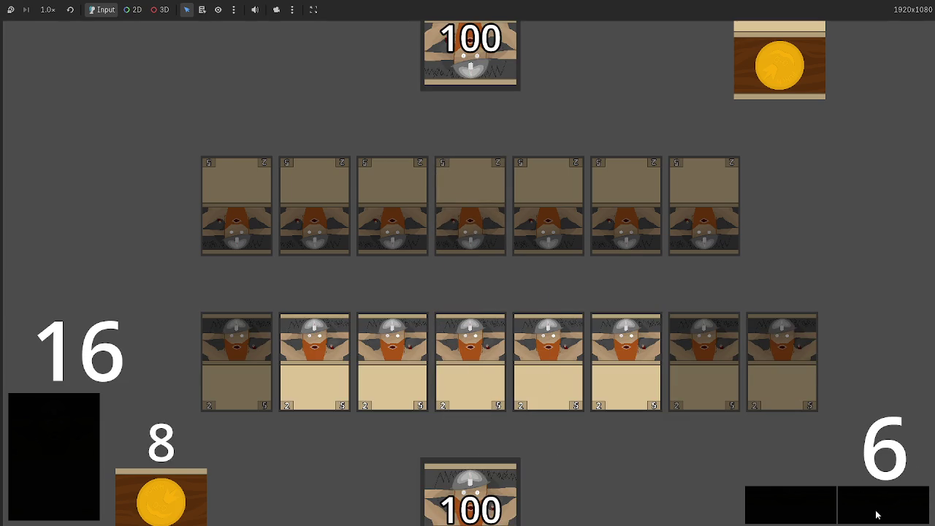
click(876, 515)
click(874, 517)
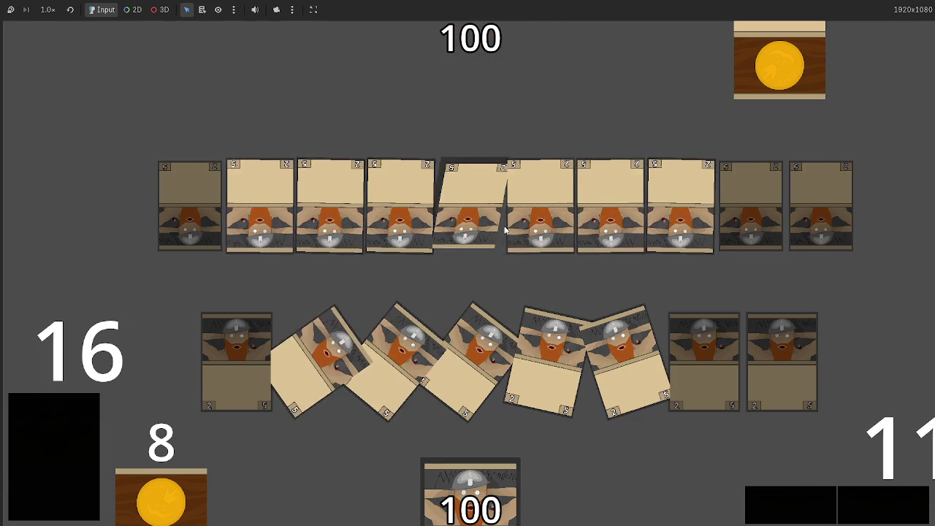
click(879, 496)
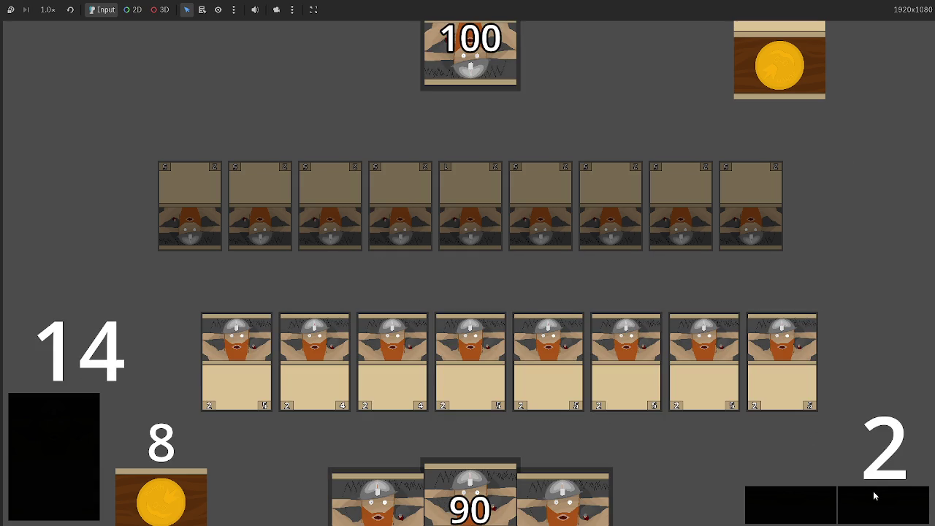
- Play the last two hand cards onto the board, then cycle phases through combat
click(573, 482)
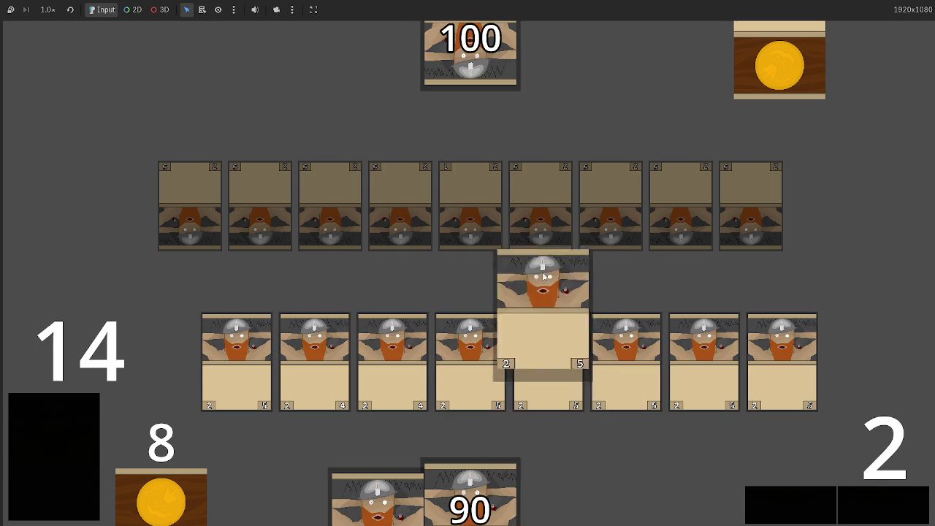
click(469, 490)
click(885, 496)
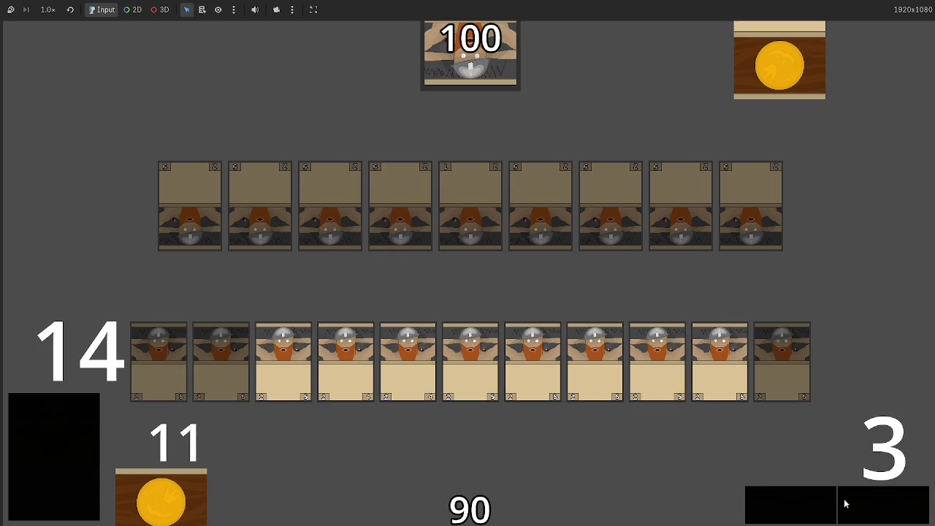
click(864, 509)
click(860, 507)
click(861, 507)
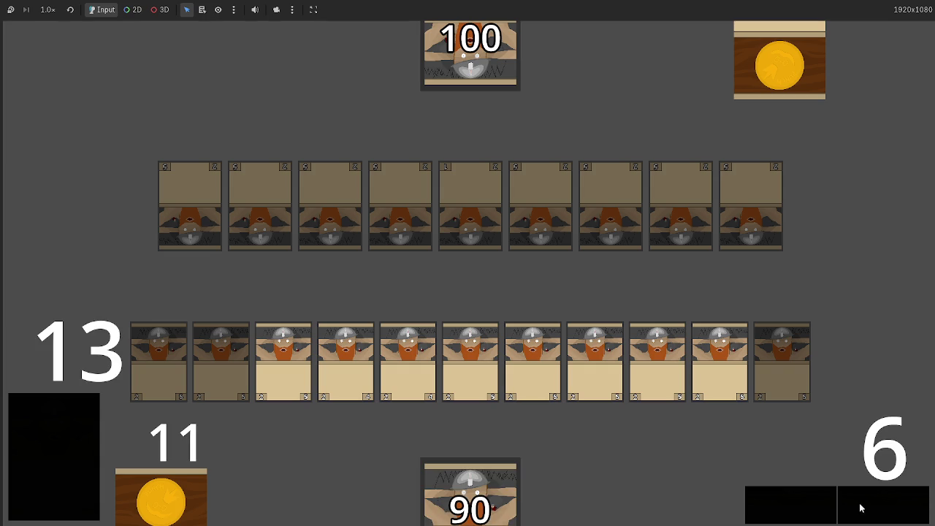
click(848, 502)
click(840, 500)
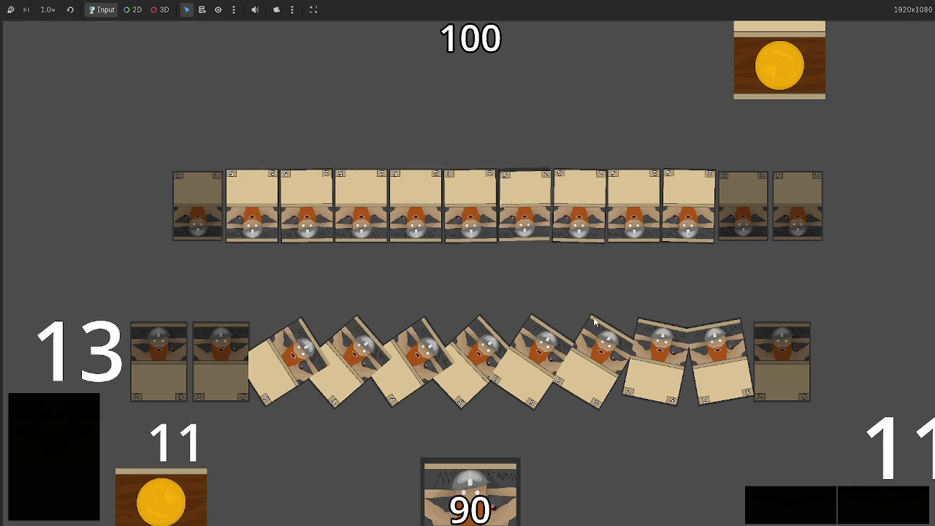
click(881, 504)
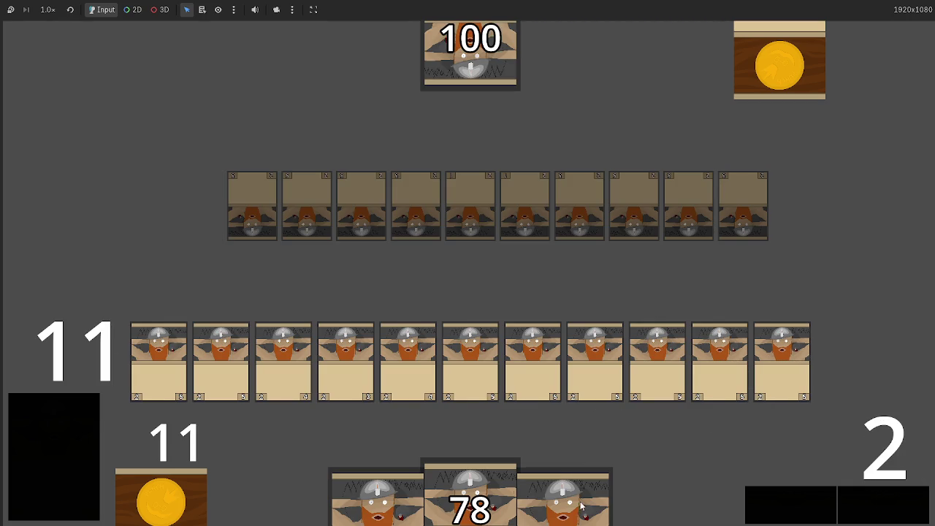
- Play the remaining hand cards and advance the turn into the attack with the board
click(583, 504)
click(496, 499)
click(496, 500)
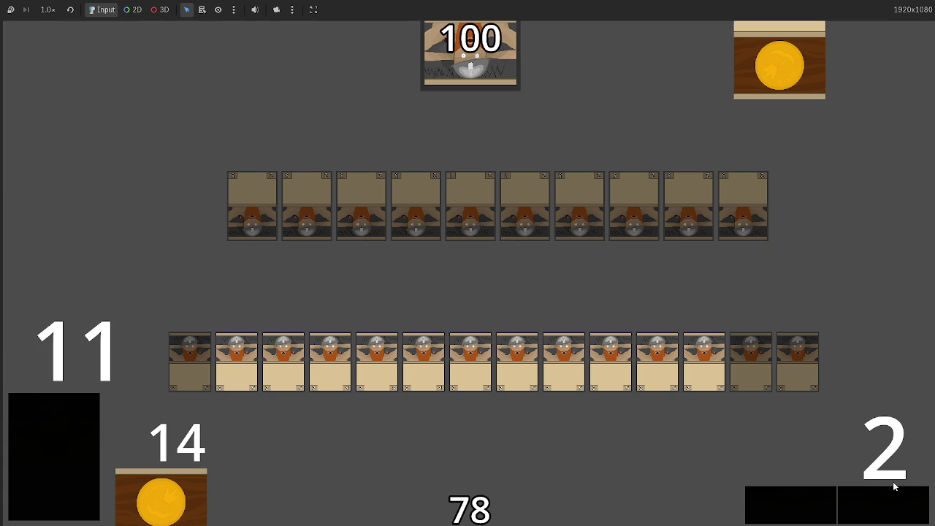
click(875, 501)
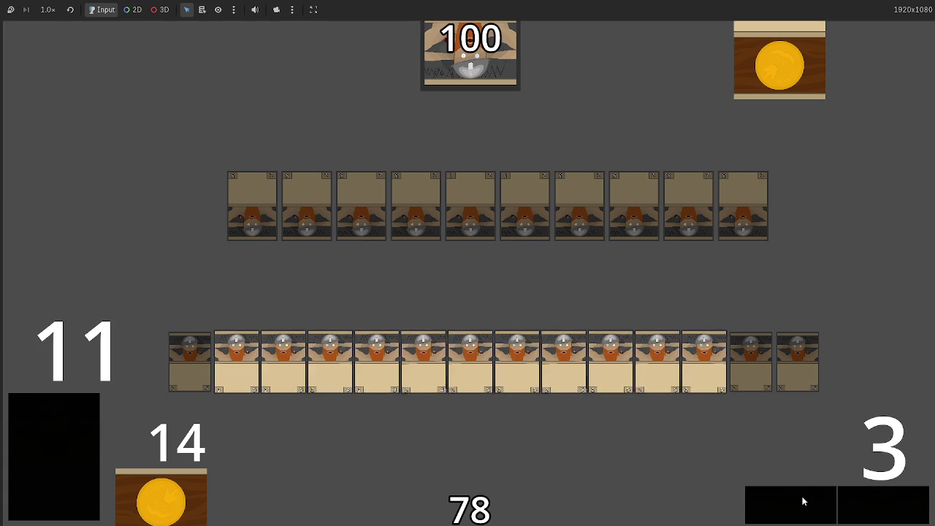
click(887, 505)
click(887, 505)
click(887, 506)
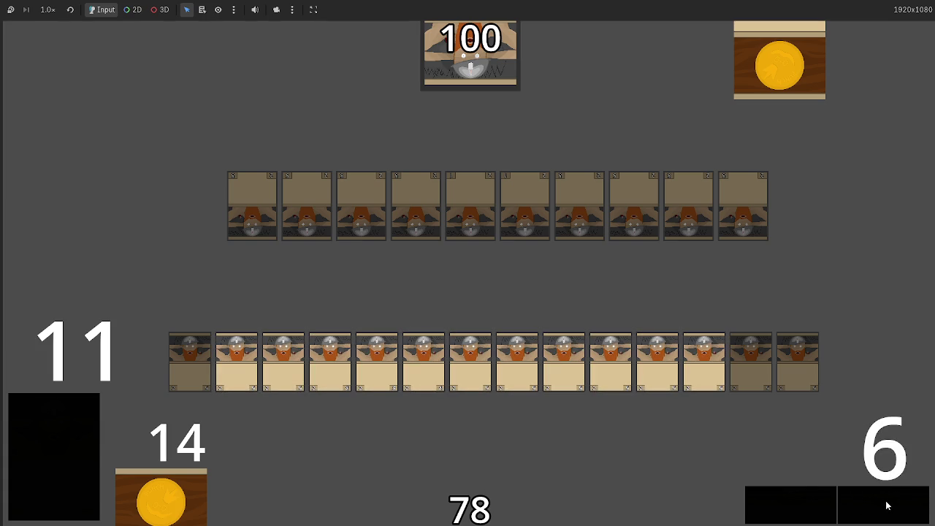
click(887, 506)
click(887, 506)
click(887, 506)
click(887, 505)
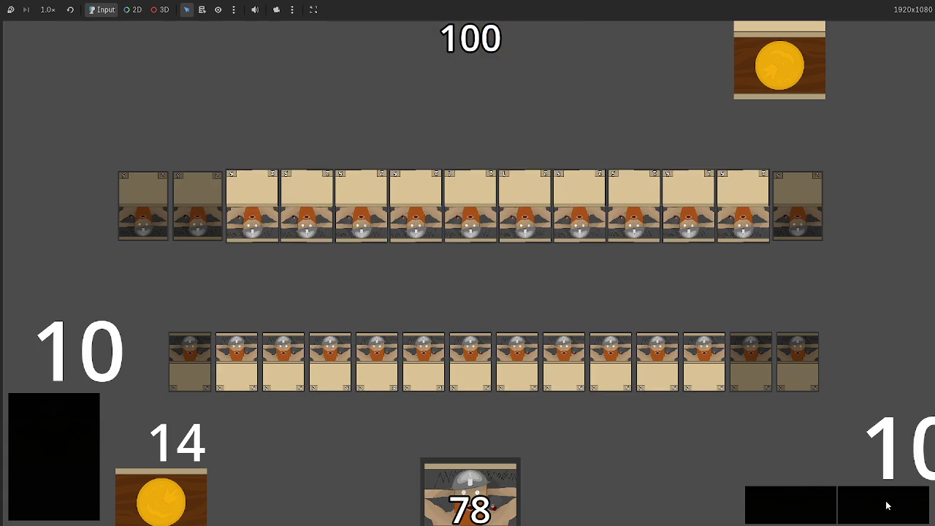
click(887, 505)
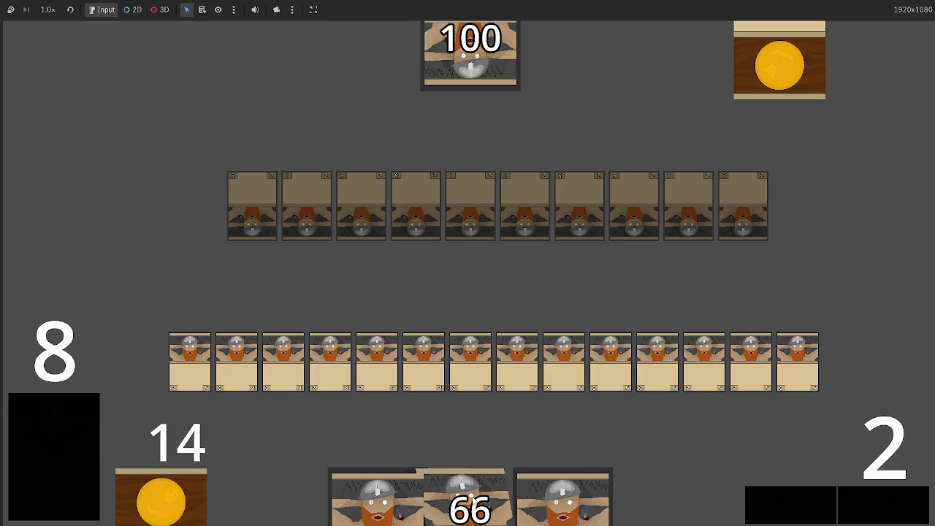
- Resolve combat, play the three new hand cards, and advance to the next phase
click(889, 505)
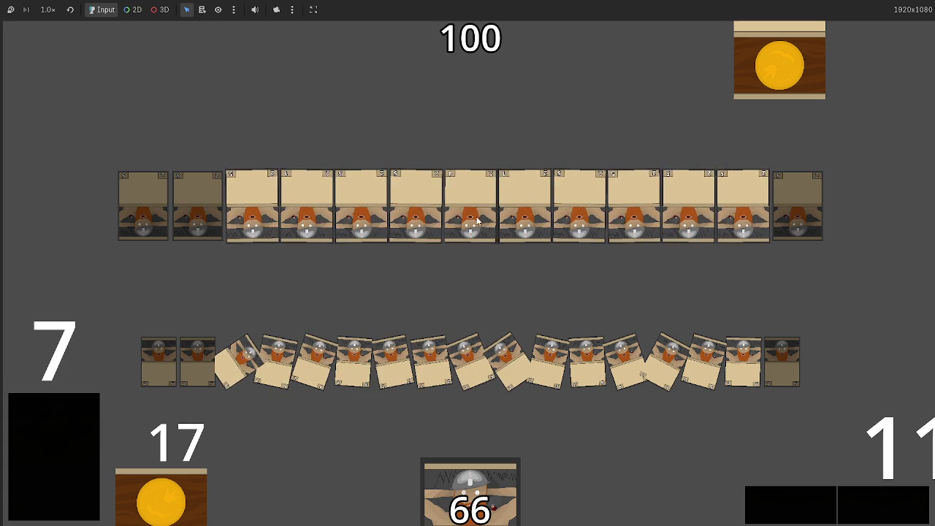
click(877, 503)
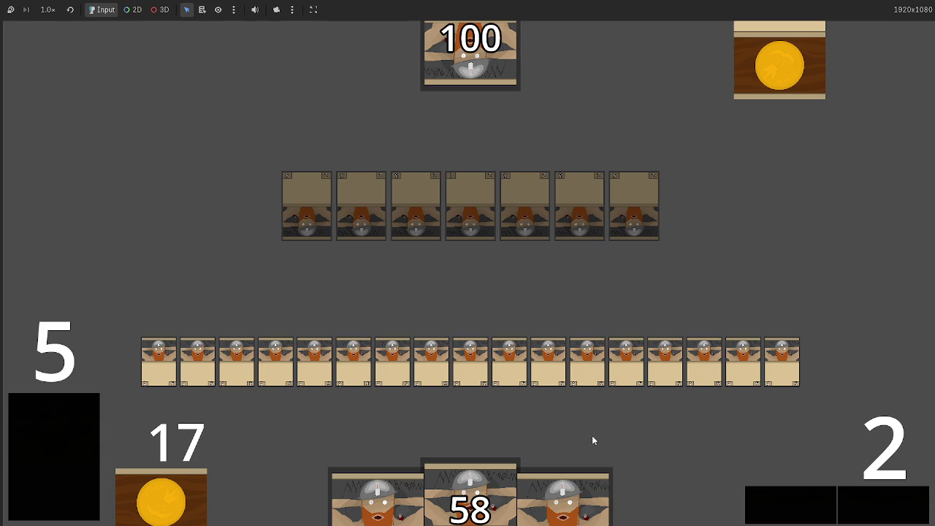
click(584, 486)
click(499, 518)
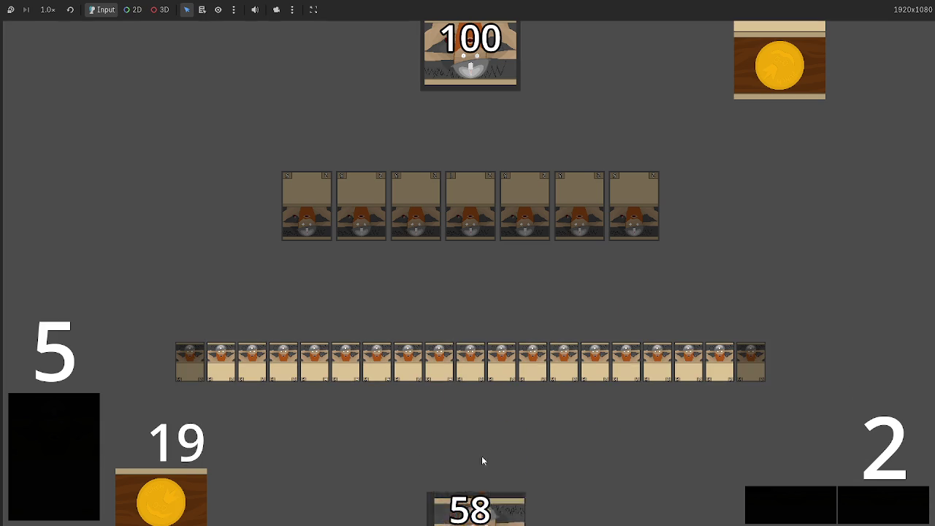
click(478, 504)
click(886, 501)
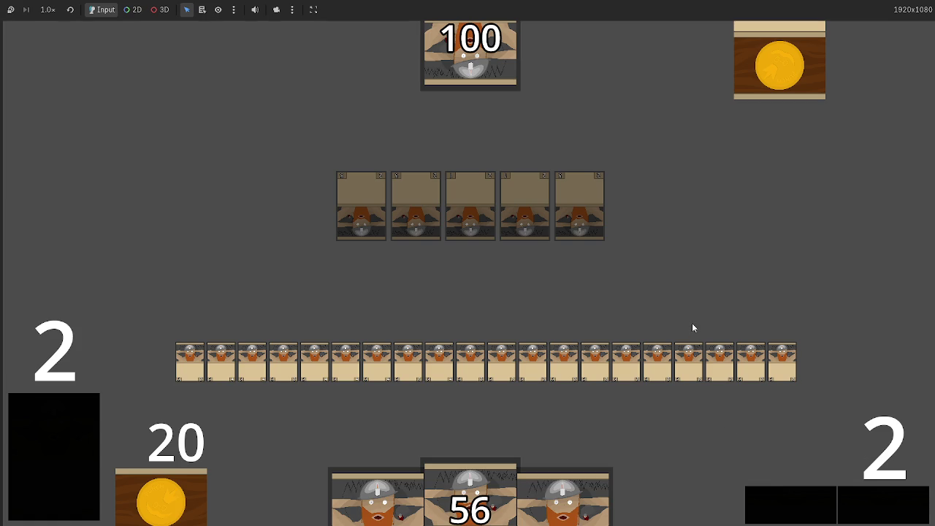
- Play the final cards, placing the last one at the end of the board row
click(547, 474)
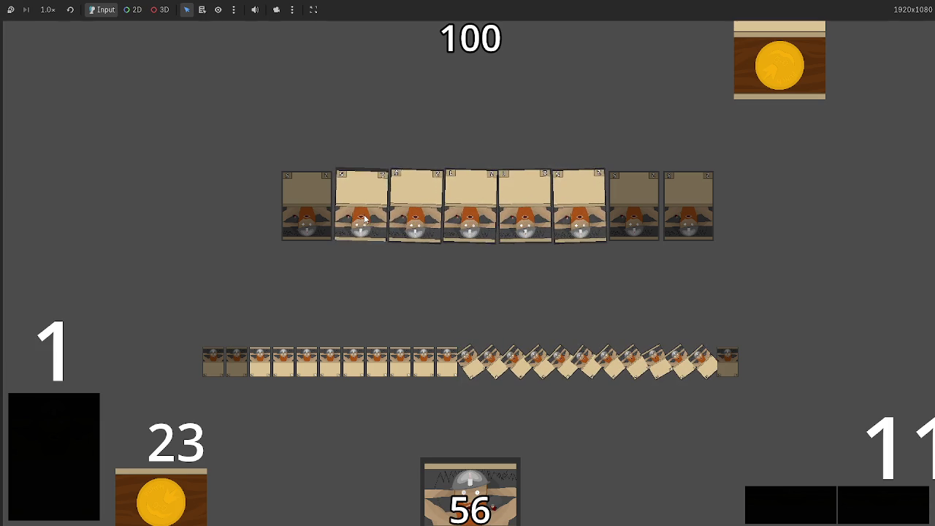
click(885, 510)
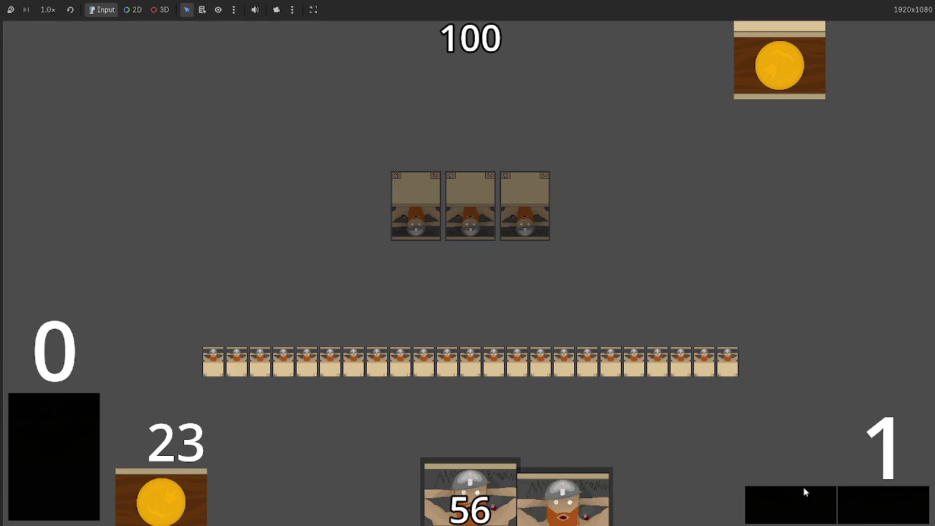
drag(563, 497, 468, 377)
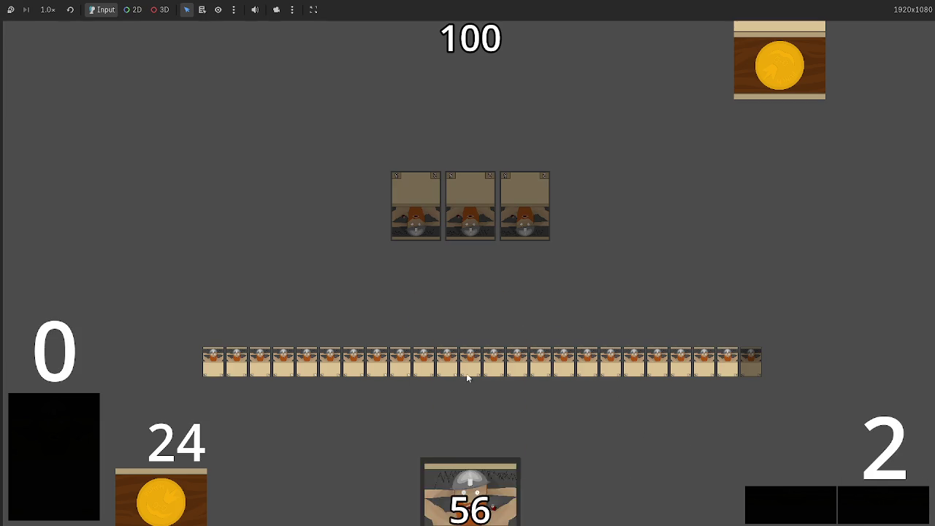
click(883, 501)
click(882, 501)
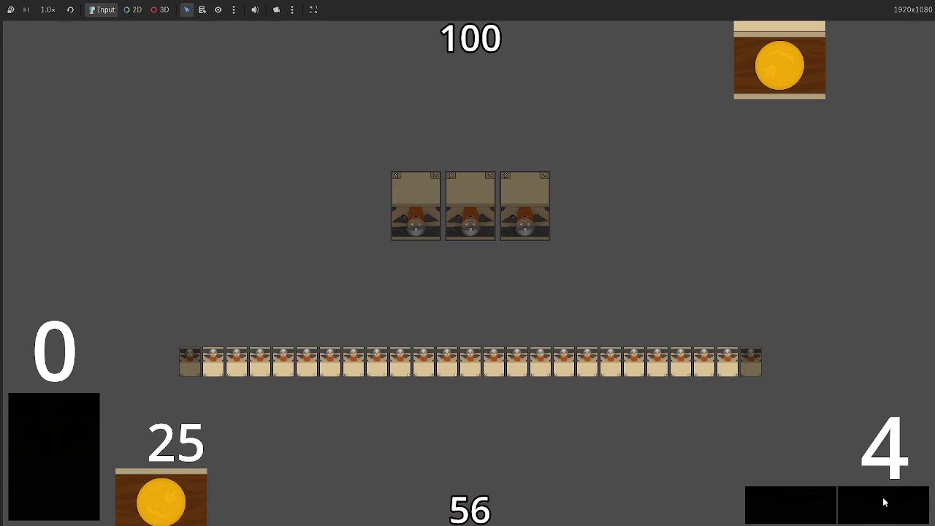
click(818, 505)
- Run attack rounds against the blockers until the opponent's life reaches -50
click(813, 507)
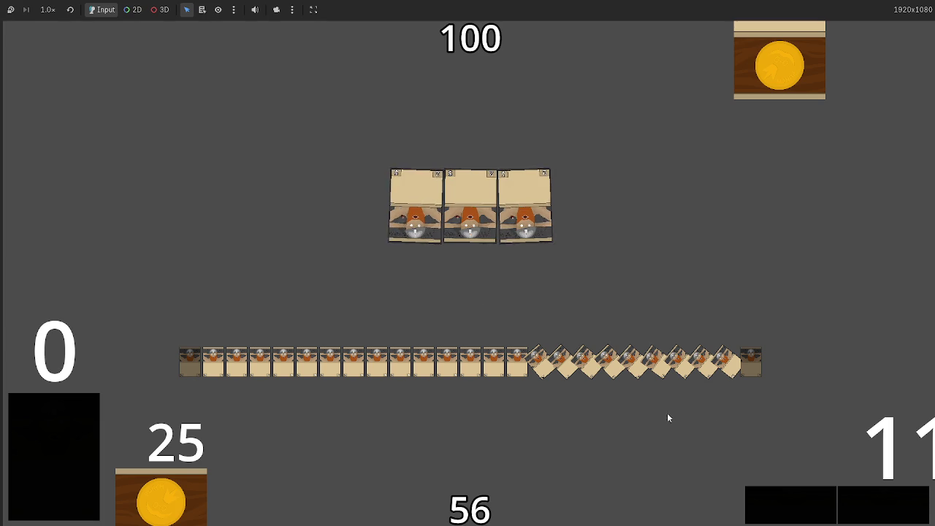
click(885, 497)
click(876, 489)
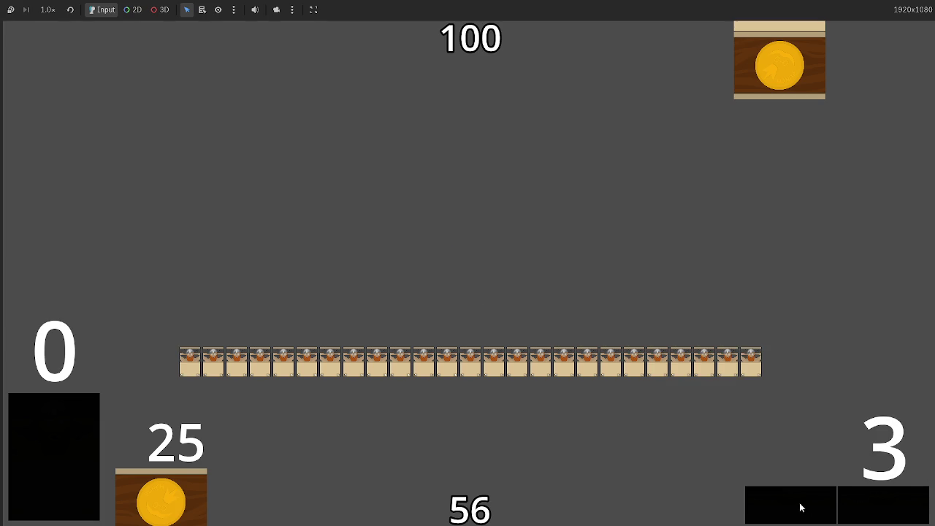
click(877, 503)
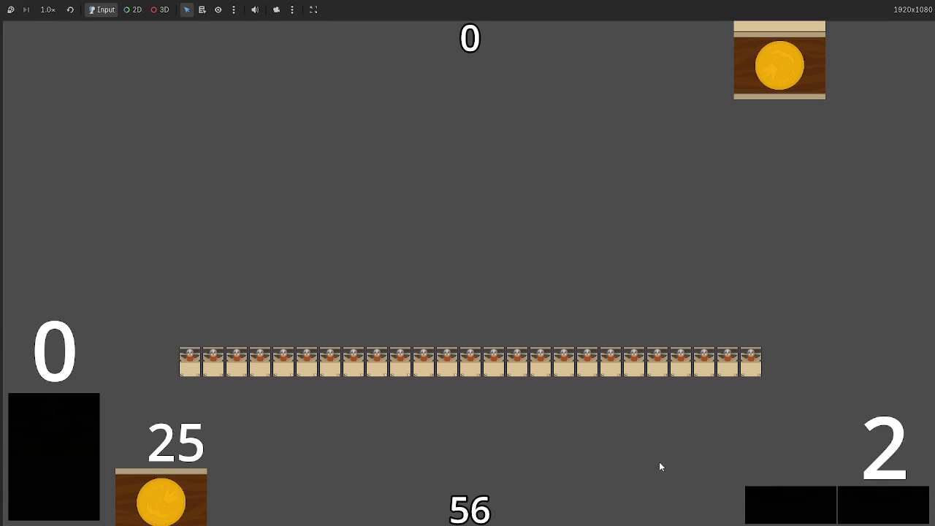
click(895, 503)
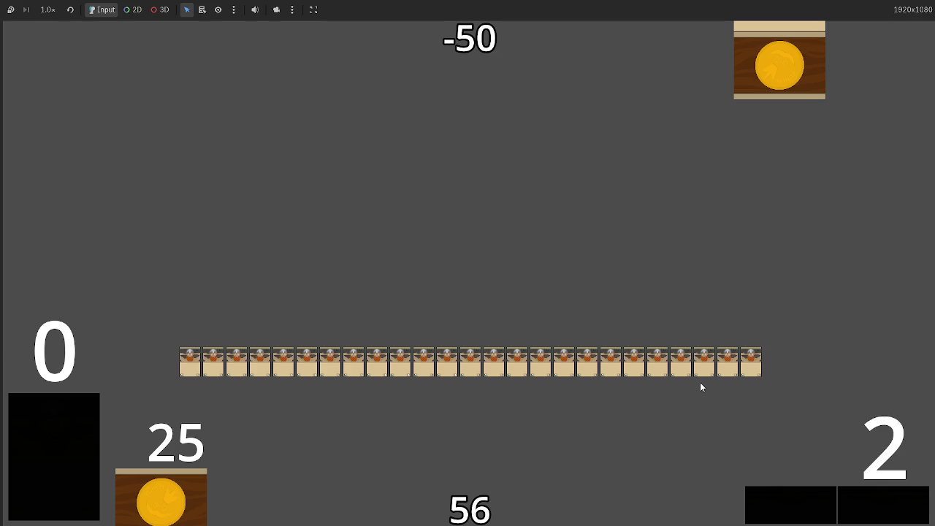
- Bring the browser window forward and maximize it
key(alt+Tab)
key(alt+Tab)
key(alt+Tab)
key(alt+Tab)
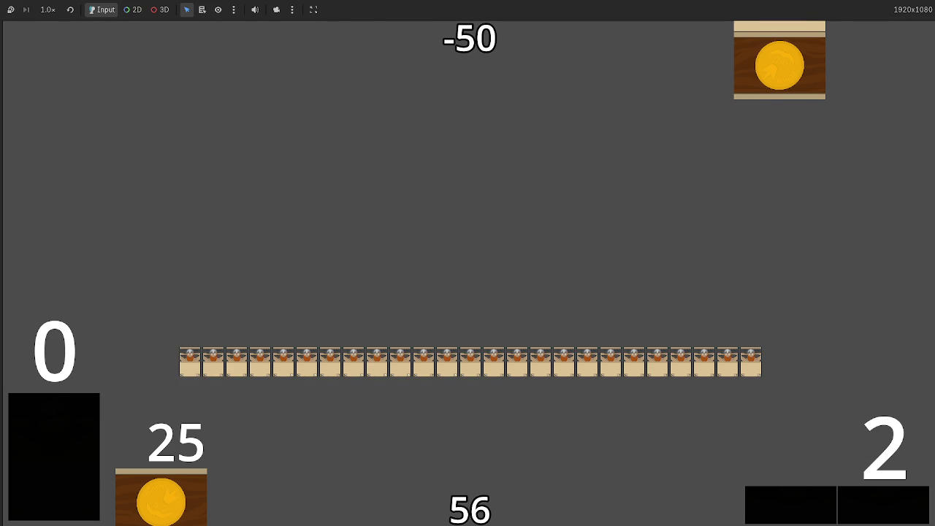
key(alt+Tab)
click(636, 92)
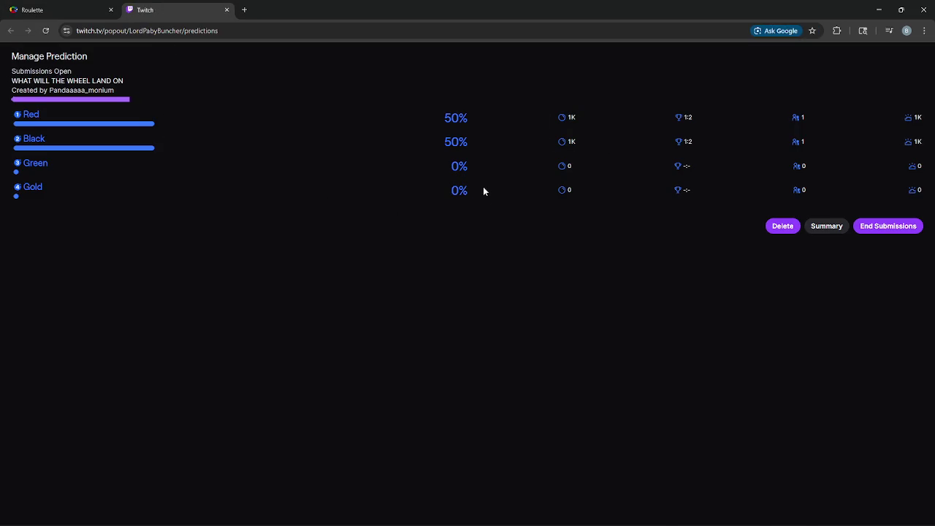
- End submissions on the wheel prediction, spin the Roulette wheel to 19, then return to Twitch
drag(487, 190, 448, 190)
click(885, 228)
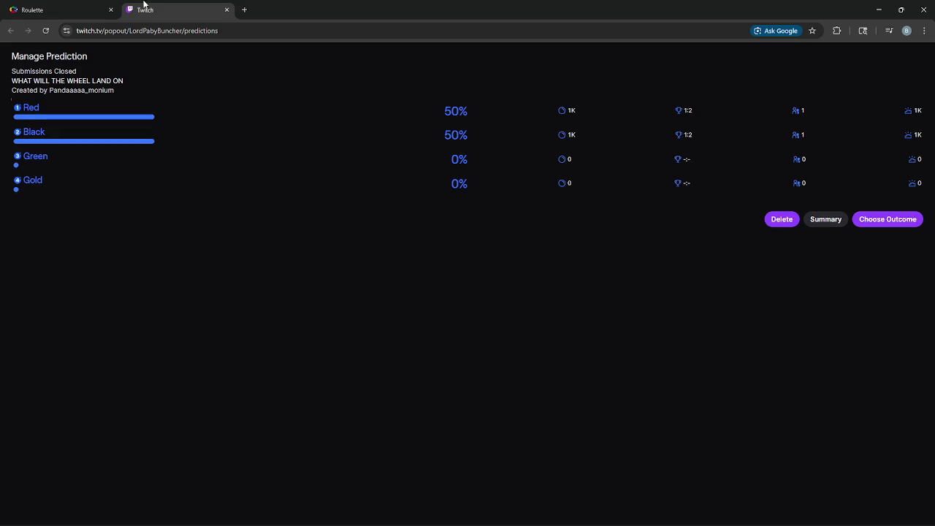
click(51, 9)
click(411, 246)
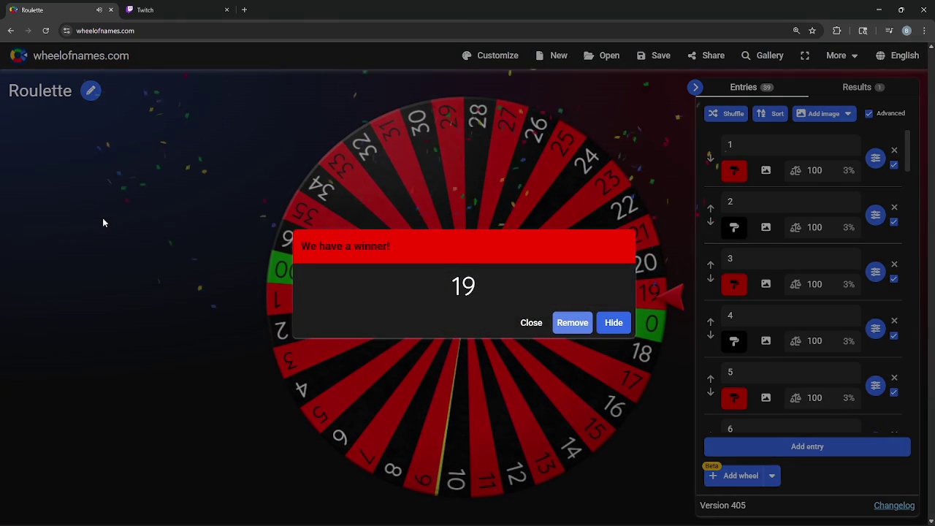
click(158, 10)
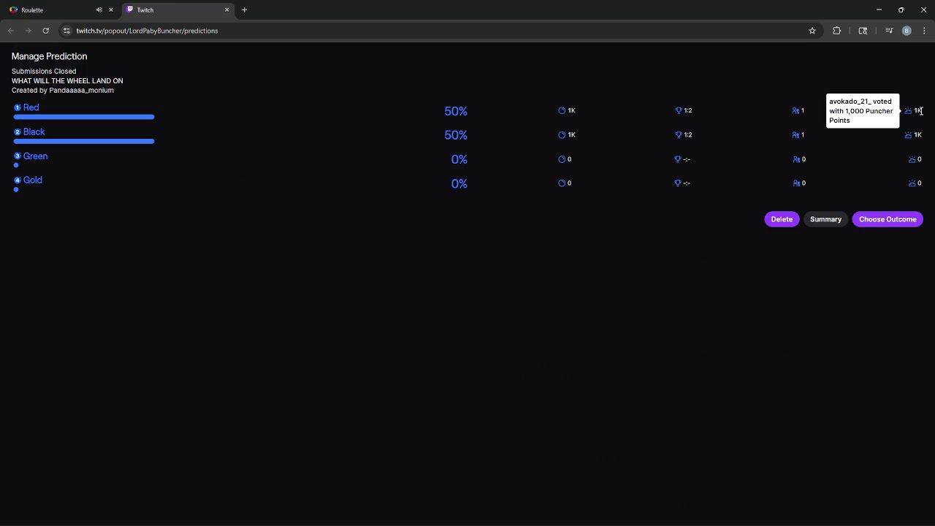